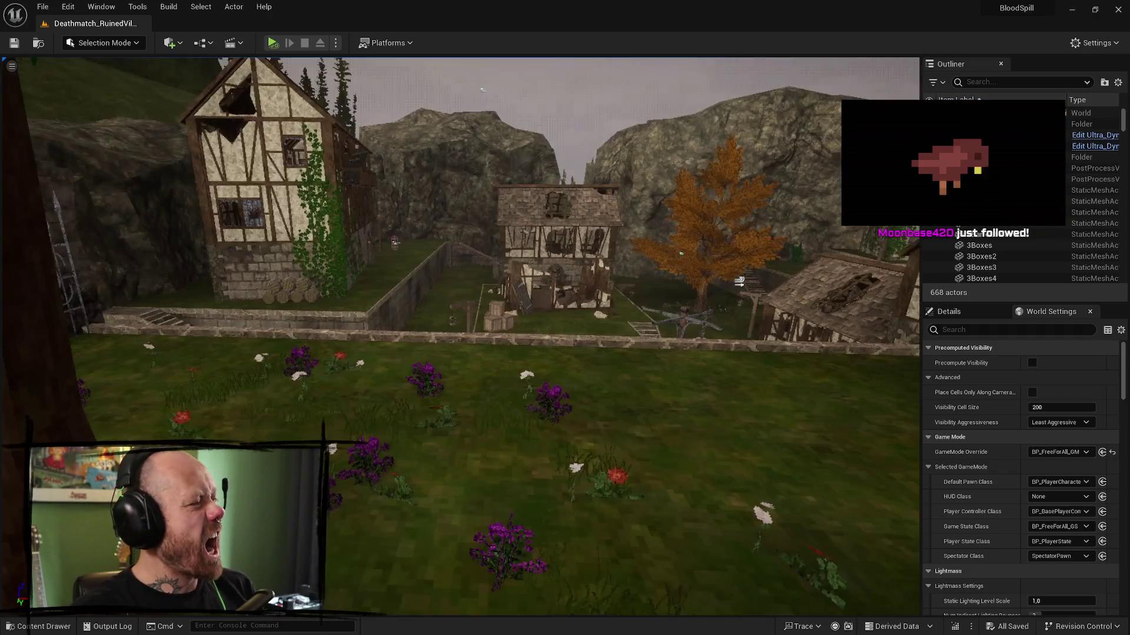
- Fly the camera around the textured Ruined Village, then switch to Sourcetree's commit history
{"action": "mouse_move", "coordinate": [483, 91]}
{"action": "left_mouse_down"}
{"action": "mouse_move", "coordinate": [507, 233]}
{"action": "mouse_move", "coordinate": [564, 280]}
{"action": "left_mouse_up"}
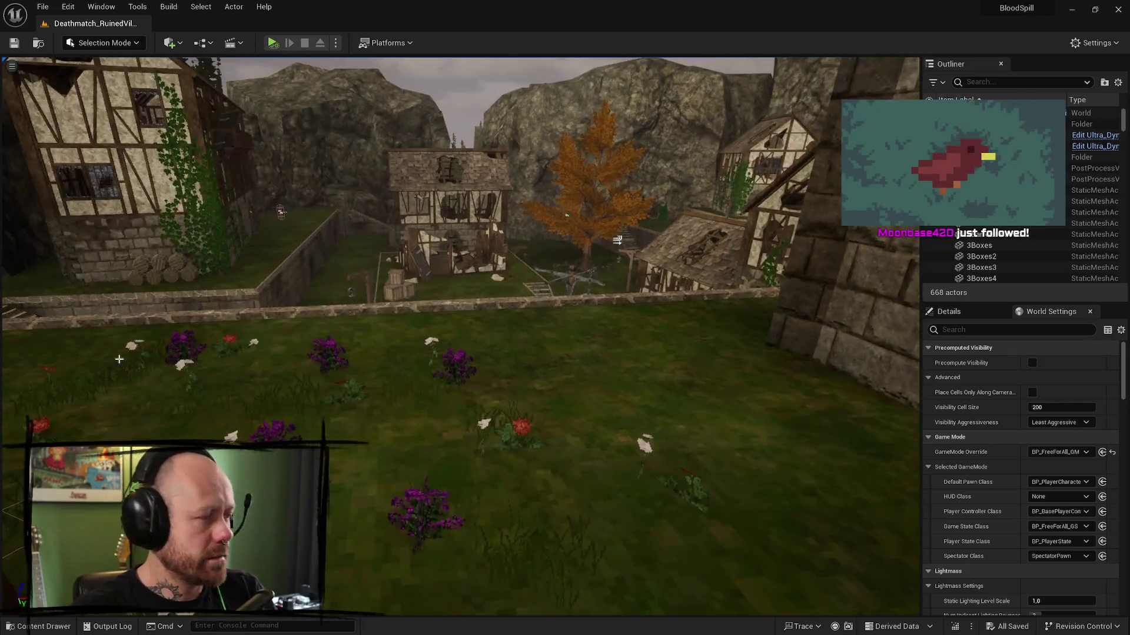
{"action": "key", "text": "alt+Tab"}
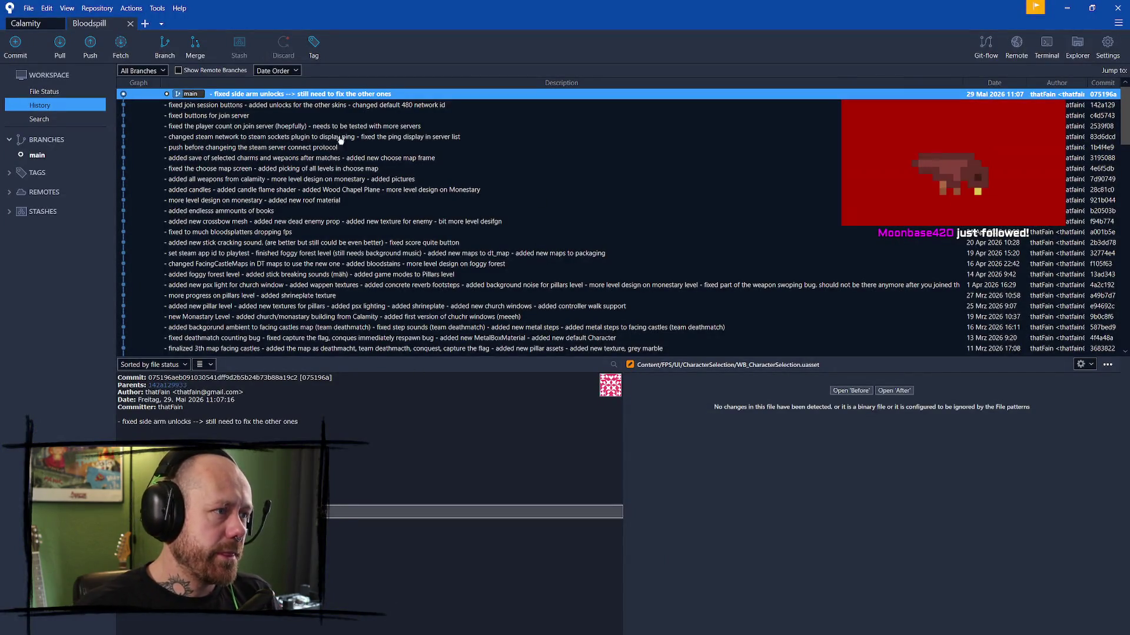
- Review the join-session commit and the latest 'fixed side arm unlocks' commit, then minimize Sourcetree
{"action": "left_click", "coordinate": [330, 106]}
{"action": "left_click", "coordinate": [348, 95]}
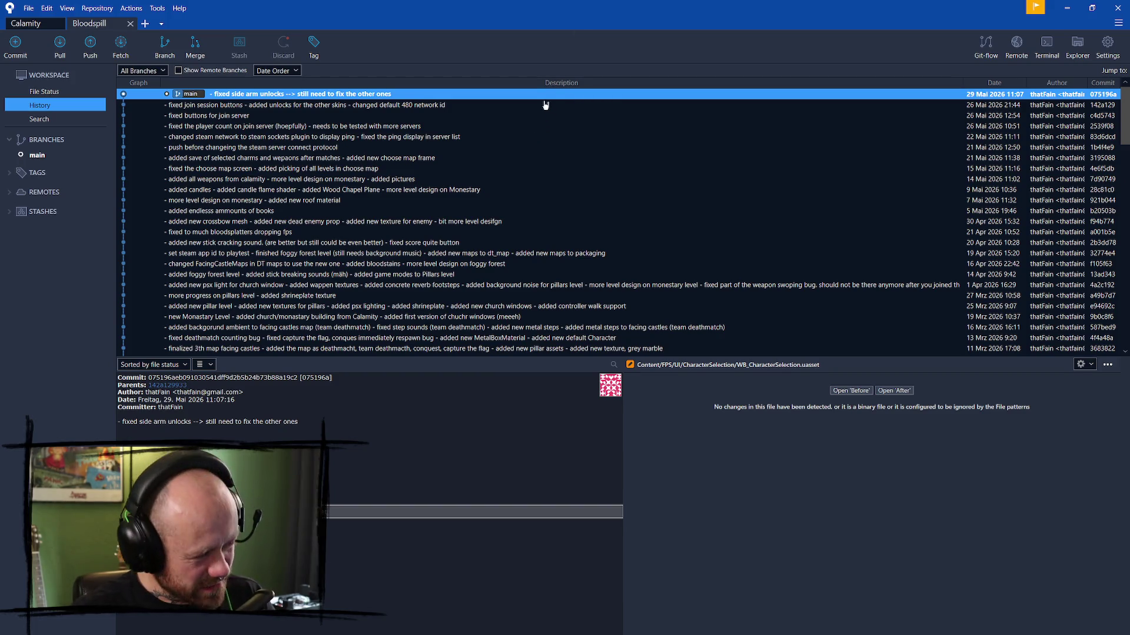
{"action": "left_click", "coordinate": [1066, 8]}
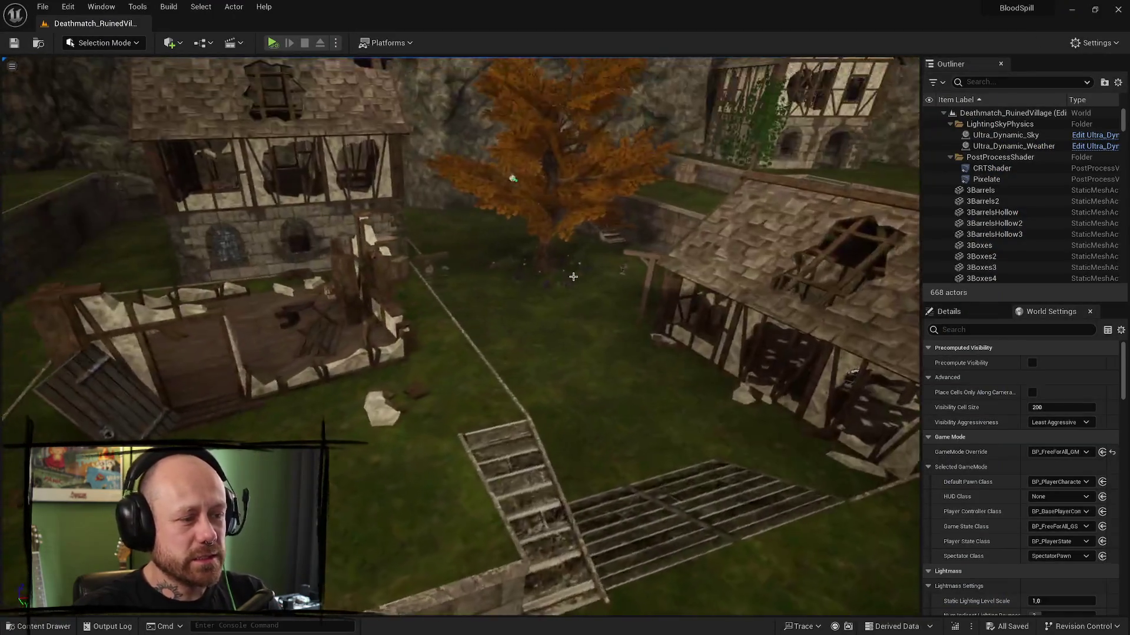
- Browse the Maps folder in the Content Drawer, start a search, then bring up the Play options
{"action": "key", "text": "ctrl+space"}
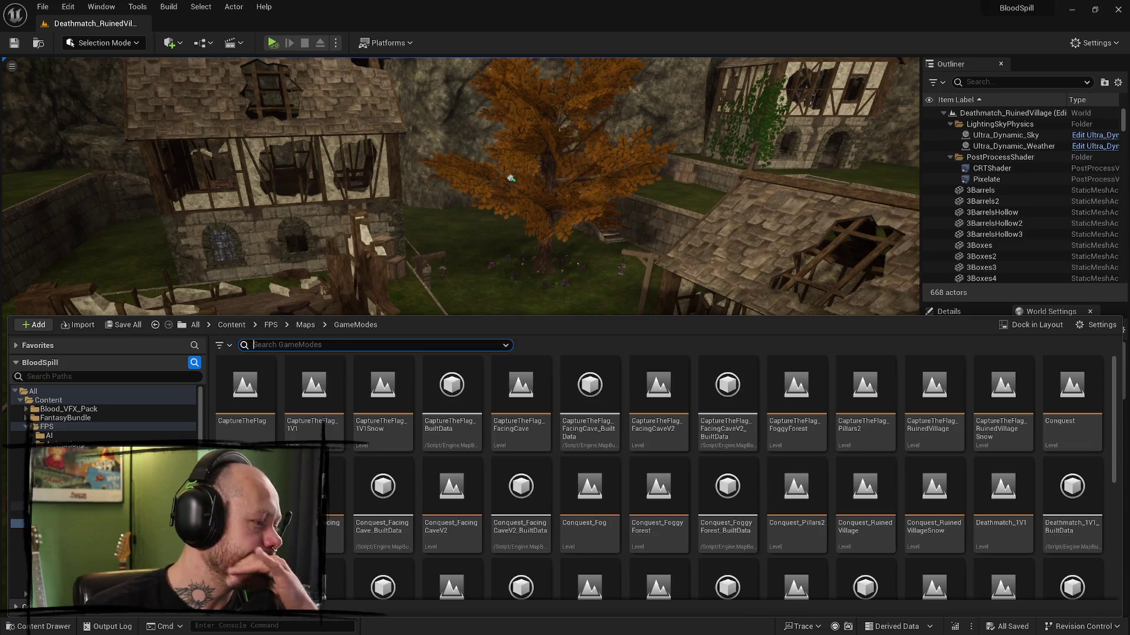
{"action": "key", "text": "alt+Left"}
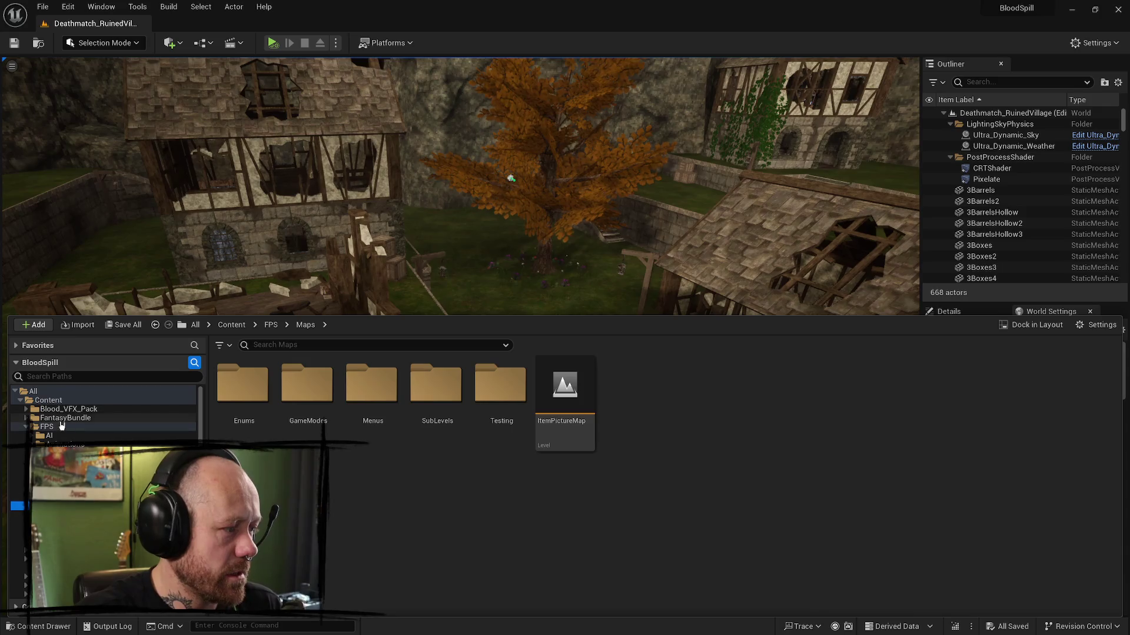
{"action": "left_click", "coordinate": [326, 347]}
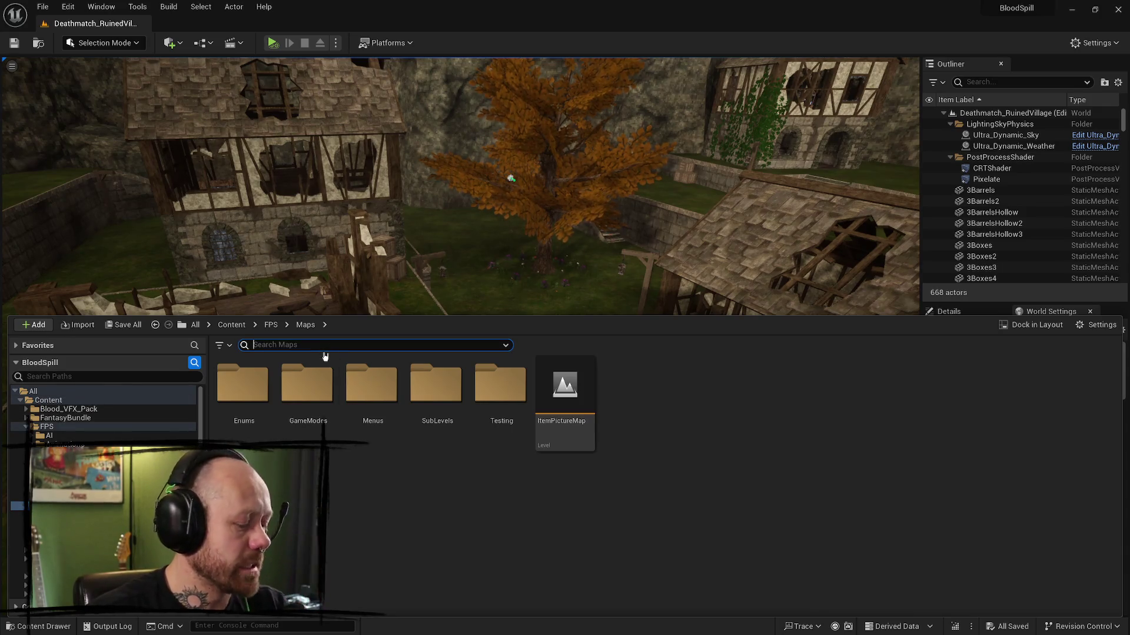
{"action": "left_click", "coordinate": [335, 42]}
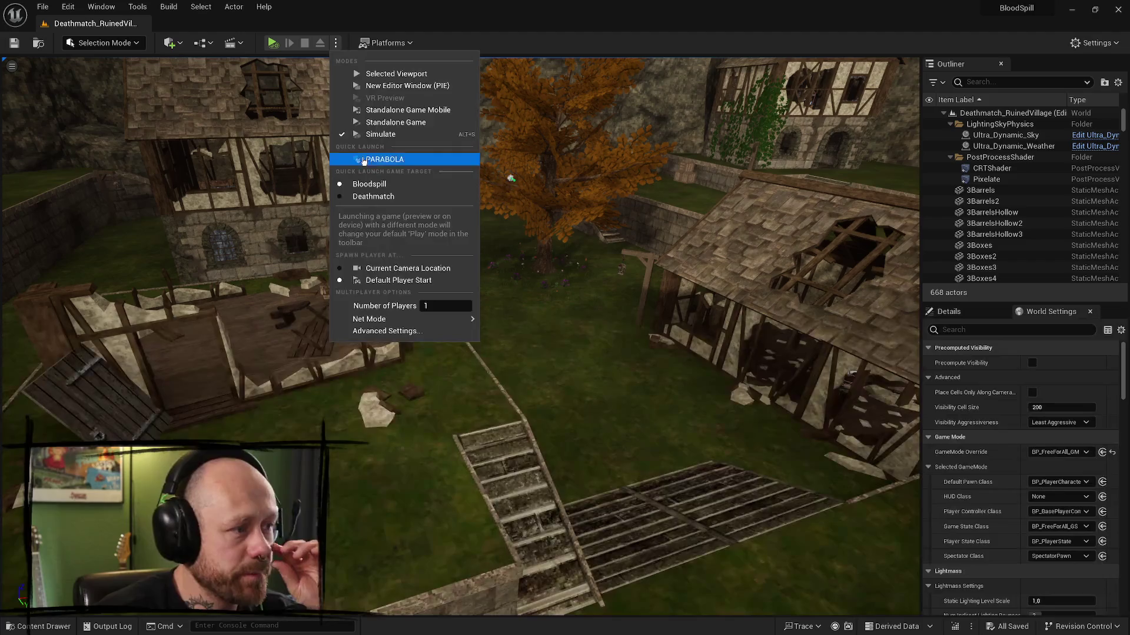
- Start a Play session, stop it, and relaunch play in the Selected Viewport
{"action": "left_click", "coordinate": [395, 72]}
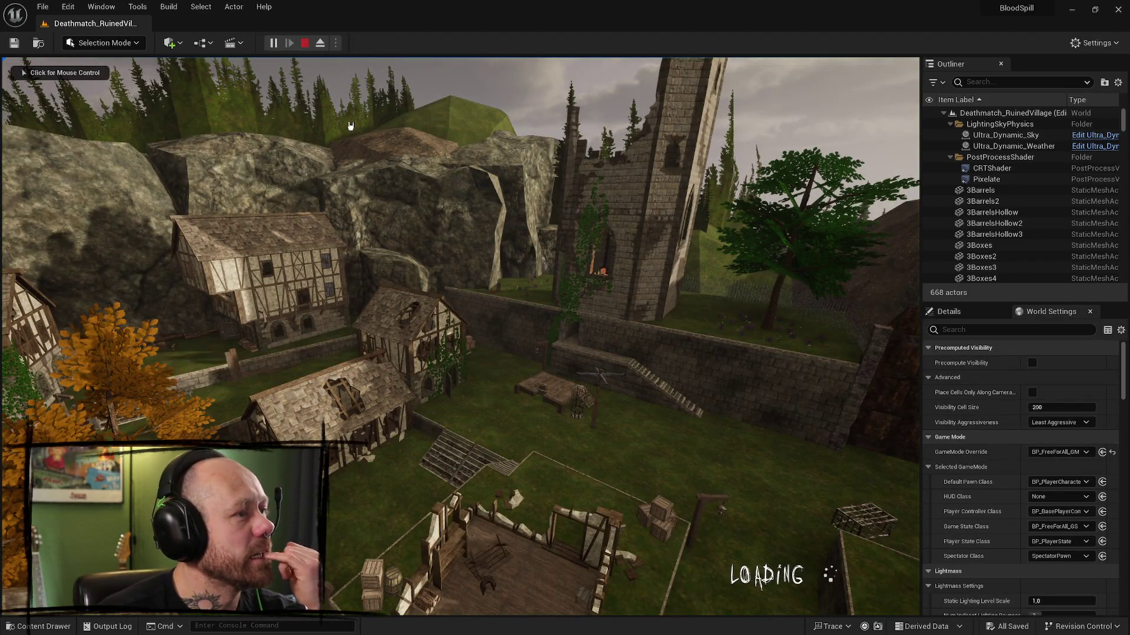
{"action": "key", "text": "Escape"}
{"action": "left_click", "coordinate": [335, 42]}
{"action": "left_click", "coordinate": [376, 80]}
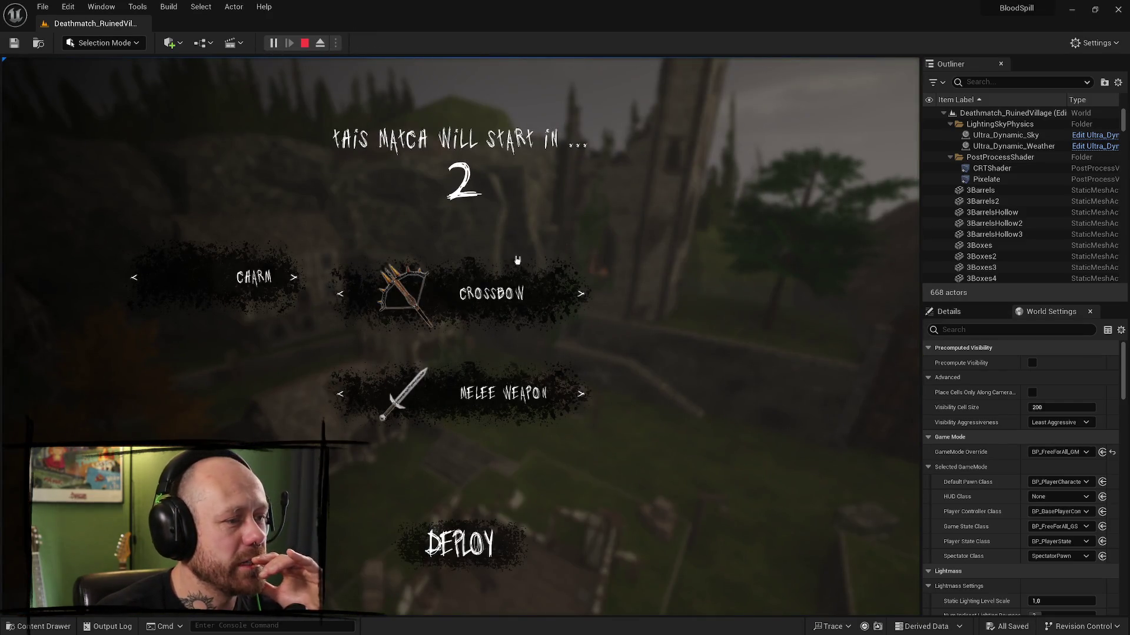
- Check a locked charm and a locked crossbow, then return to an unlocked crossbow
{"action": "left_click", "coordinate": [293, 277]}
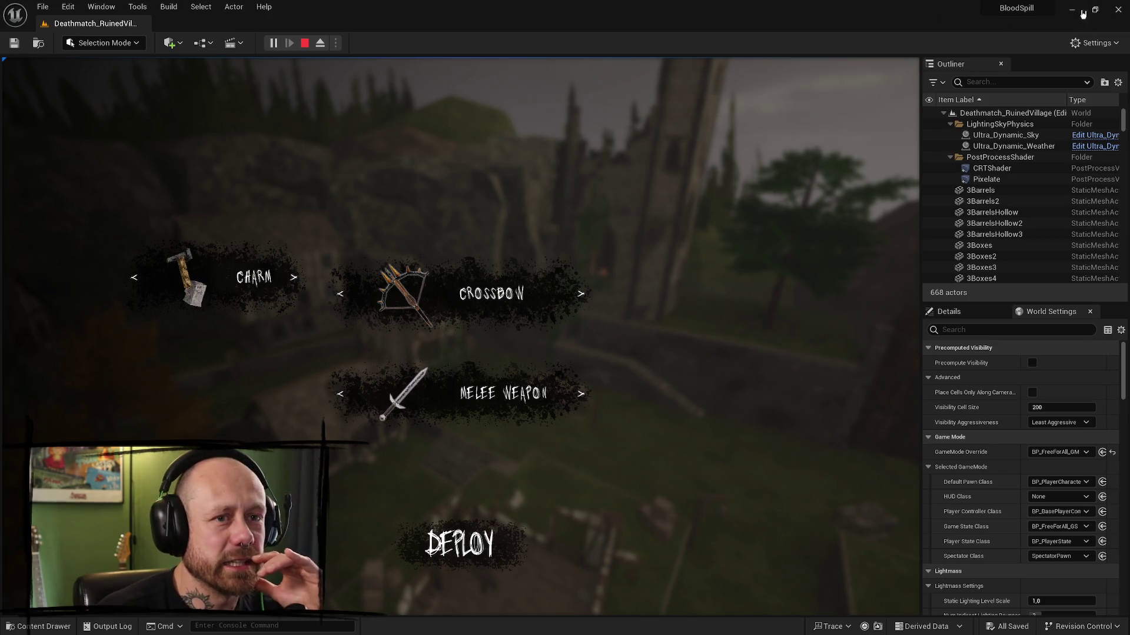
{"action": "left_click", "coordinate": [293, 277]}
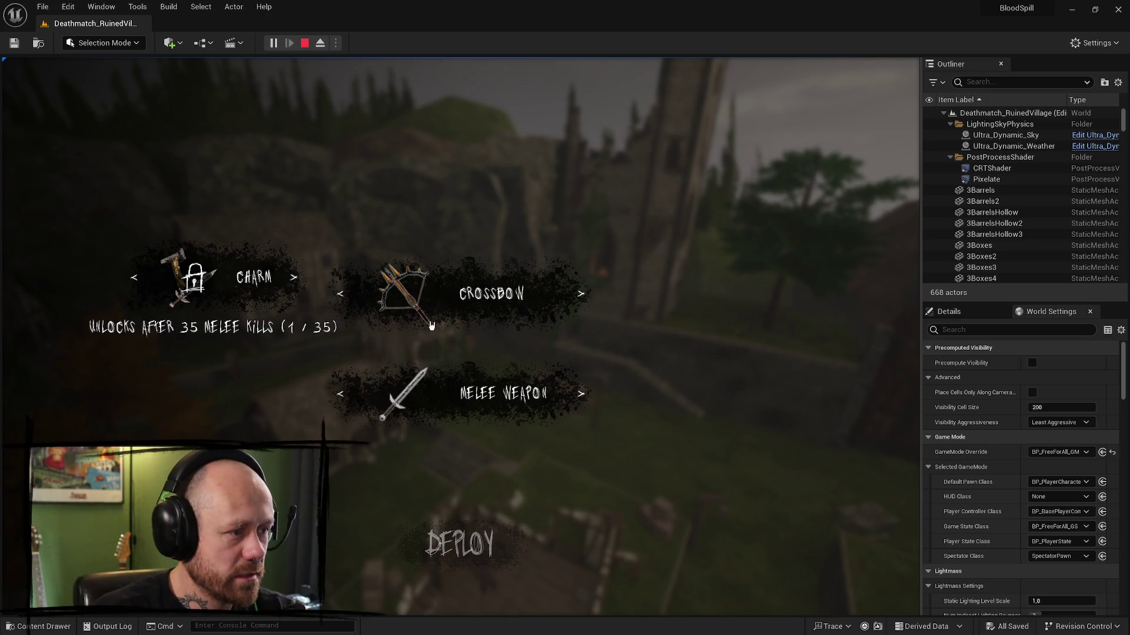
{"action": "left_click", "coordinate": [581, 293]}
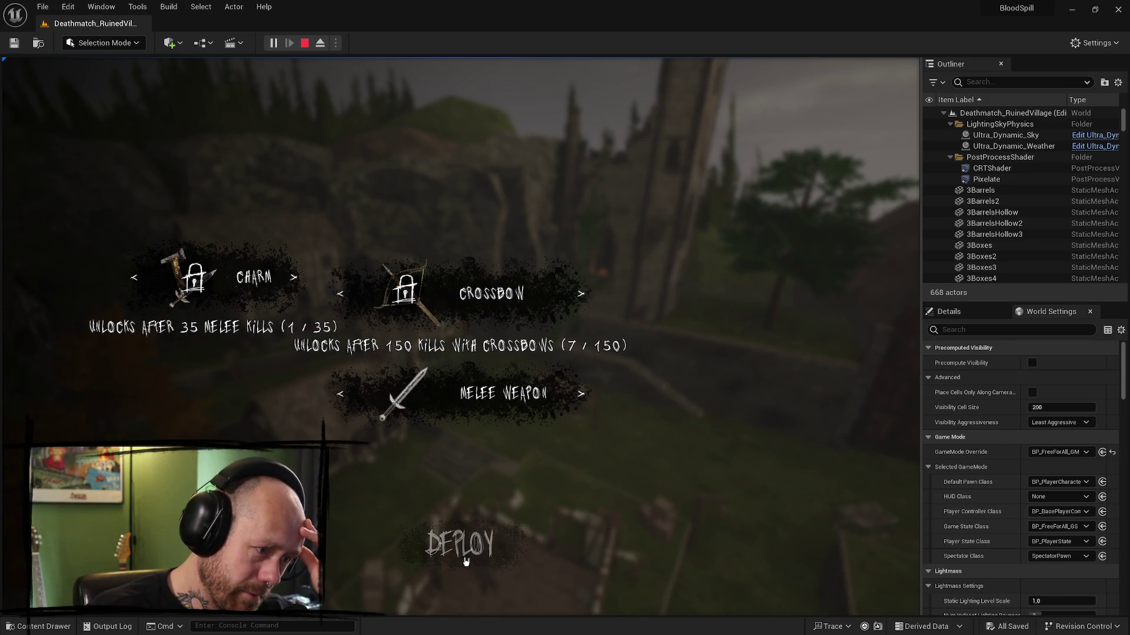
{"action": "left_click", "coordinate": [575, 293]}
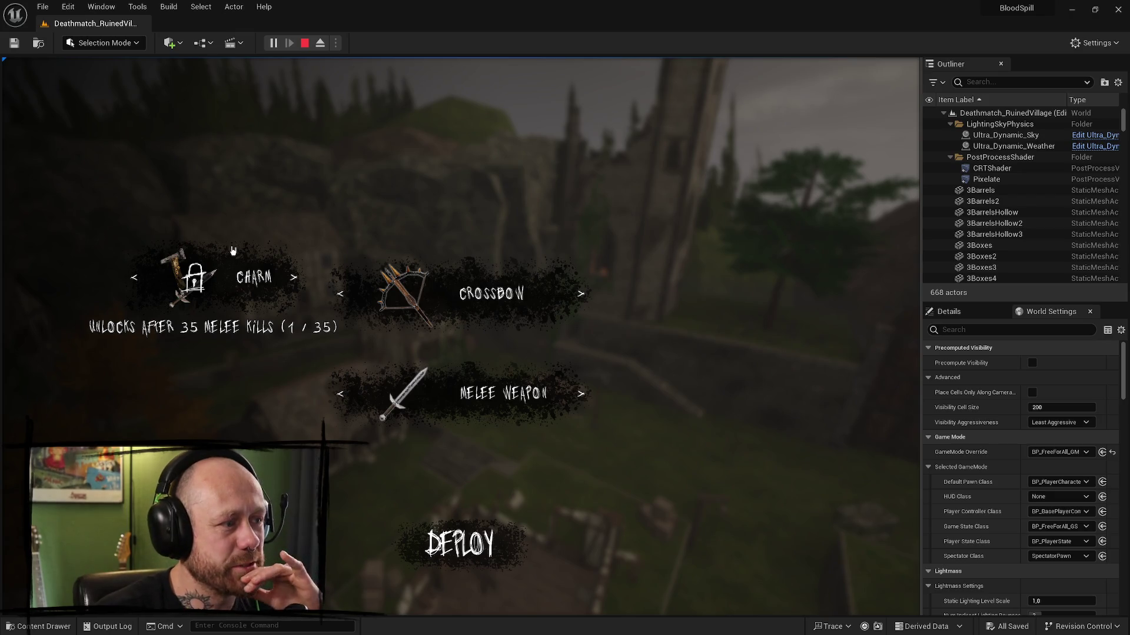
- Cycle charms through the 40-parry lock, an empty slot, the hammer charm and the 35-melee-kill lock
{"action": "left_click", "coordinate": [285, 275]}
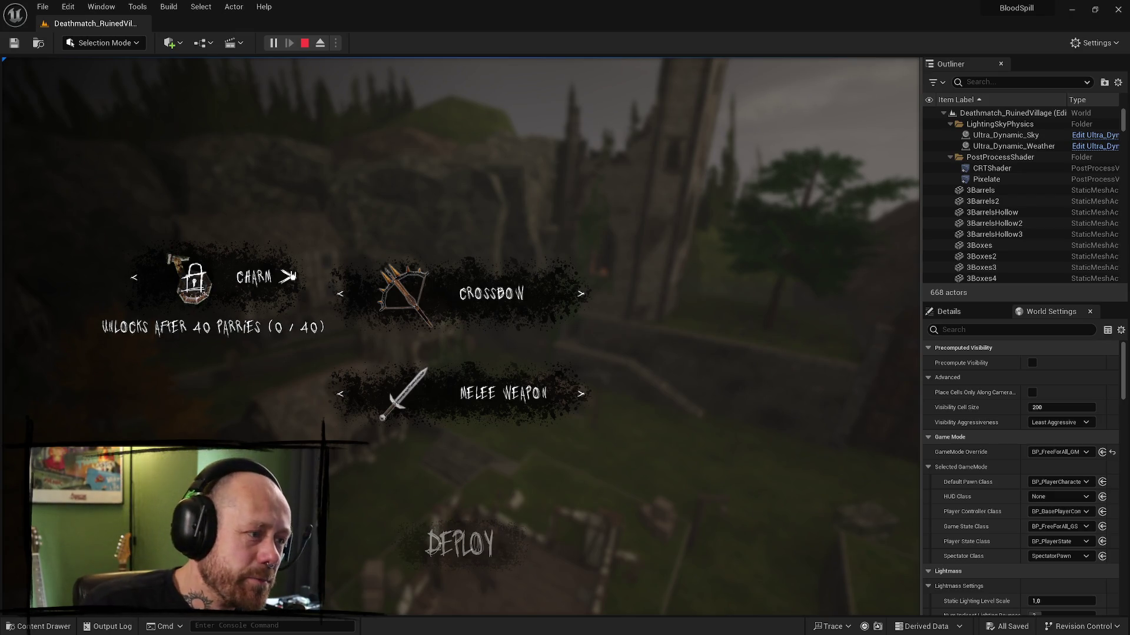
{"action": "left_click", "coordinate": [287, 277]}
{"action": "left_click", "coordinate": [287, 276]}
{"action": "left_click", "coordinate": [287, 277]}
- Browse melee weapons locked at 125 and 250 kills around the sword, and pick the hammer charm
{"action": "left_click", "coordinate": [574, 394]}
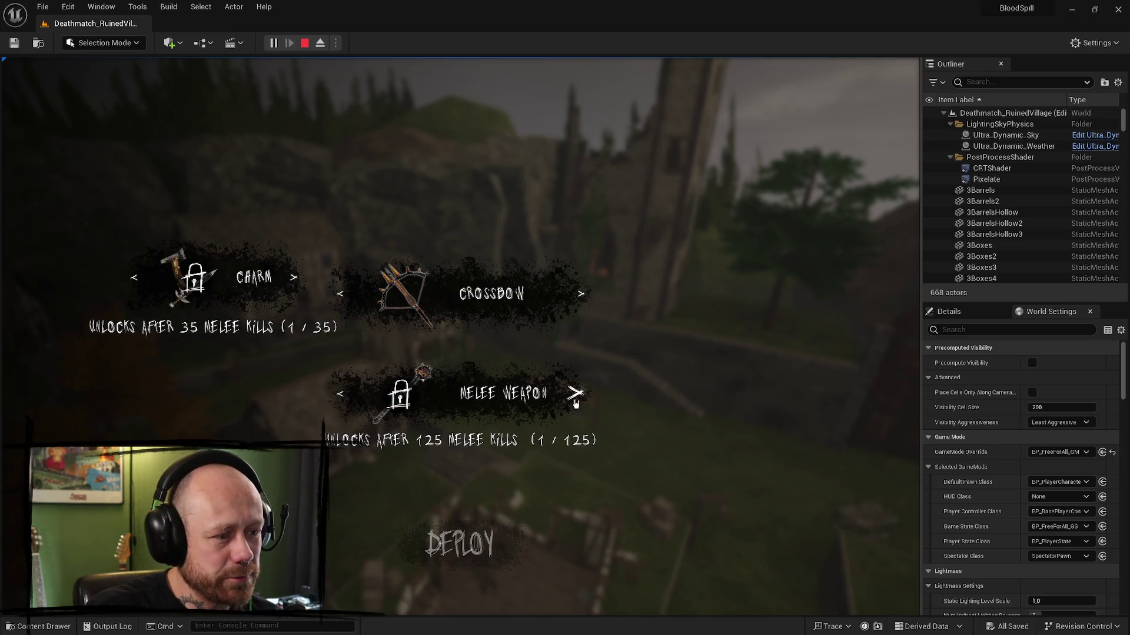
{"action": "left_click", "coordinate": [572, 400]}
{"action": "left_click", "coordinate": [579, 396]}
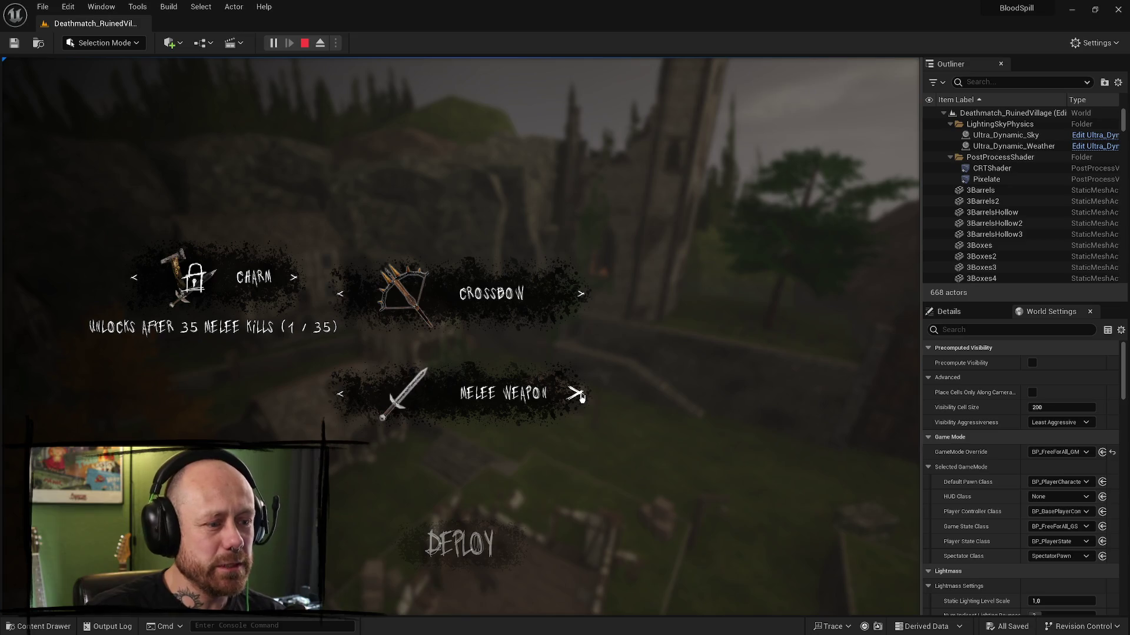
{"action": "left_click", "coordinate": [576, 395]}
{"action": "left_click", "coordinate": [575, 393]}
{"action": "left_click", "coordinate": [340, 394]}
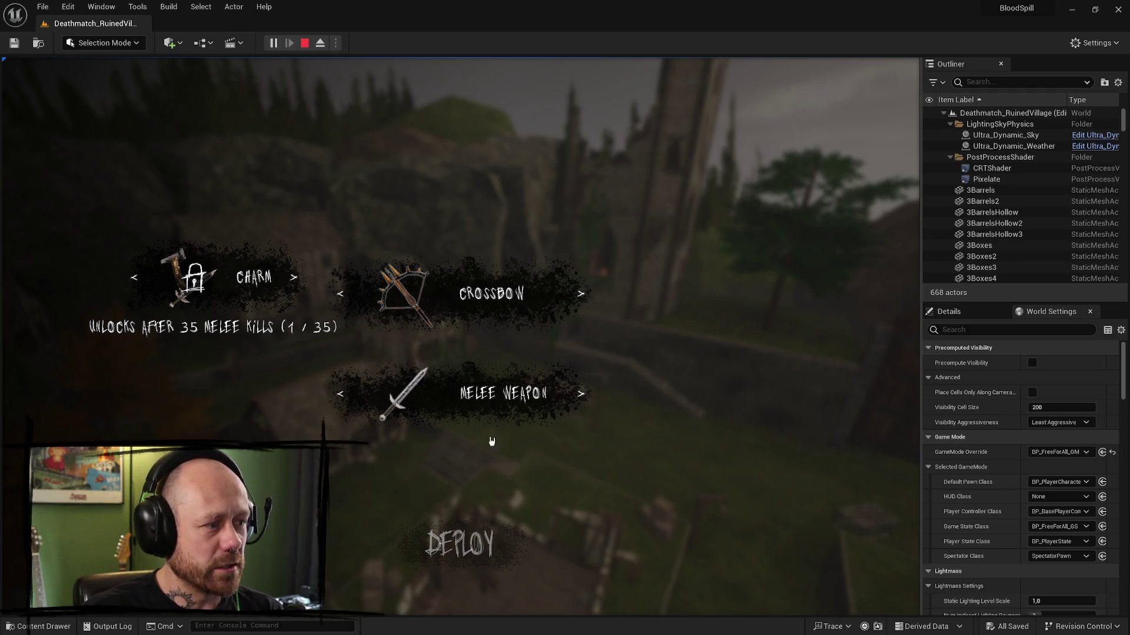
{"action": "left_click", "coordinate": [578, 395]}
{"action": "left_click", "coordinate": [134, 278]}
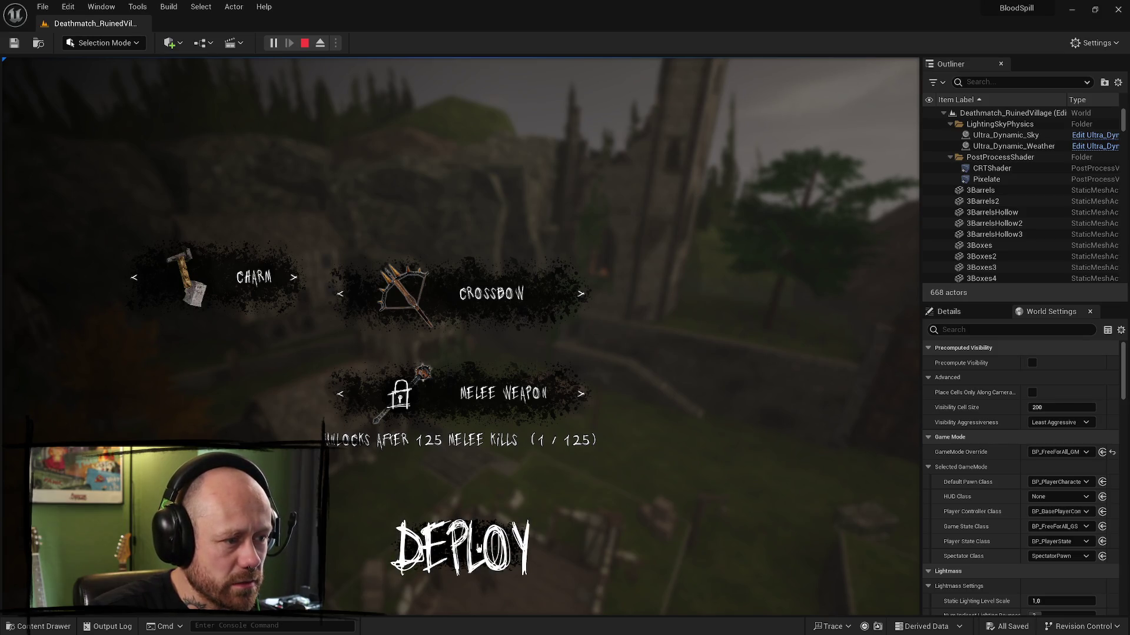
- Check the locked claw weapon and the 150-kill crossbow, returning the melee slot to the sword
{"action": "left_click", "coordinate": [575, 394]}
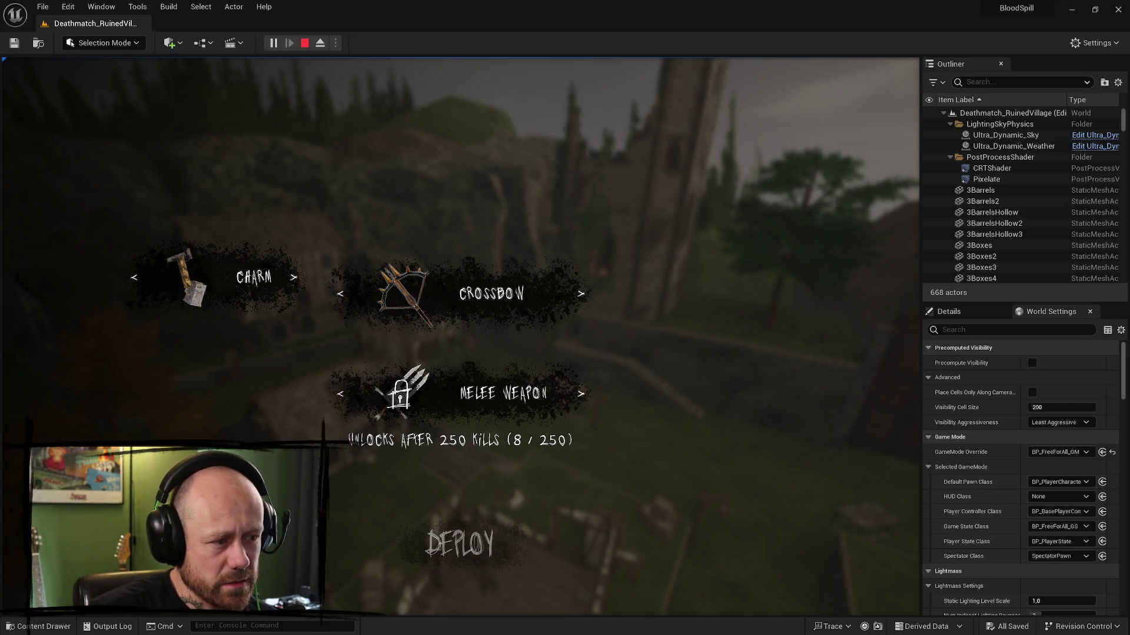
{"action": "left_click", "coordinate": [591, 293]}
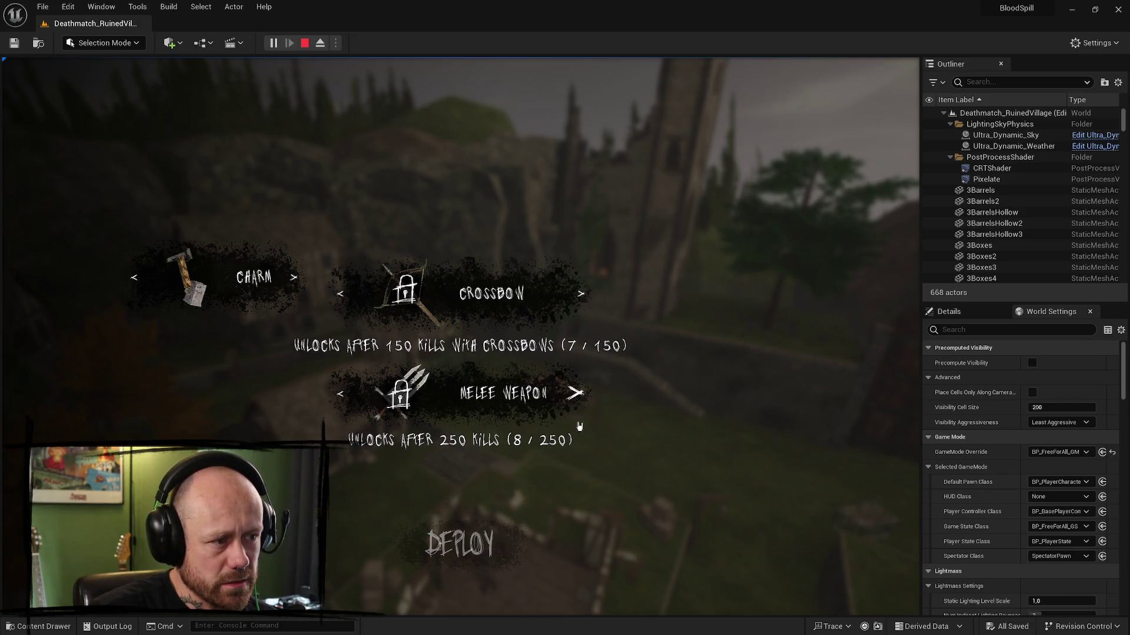
{"action": "left_click", "coordinate": [593, 293]}
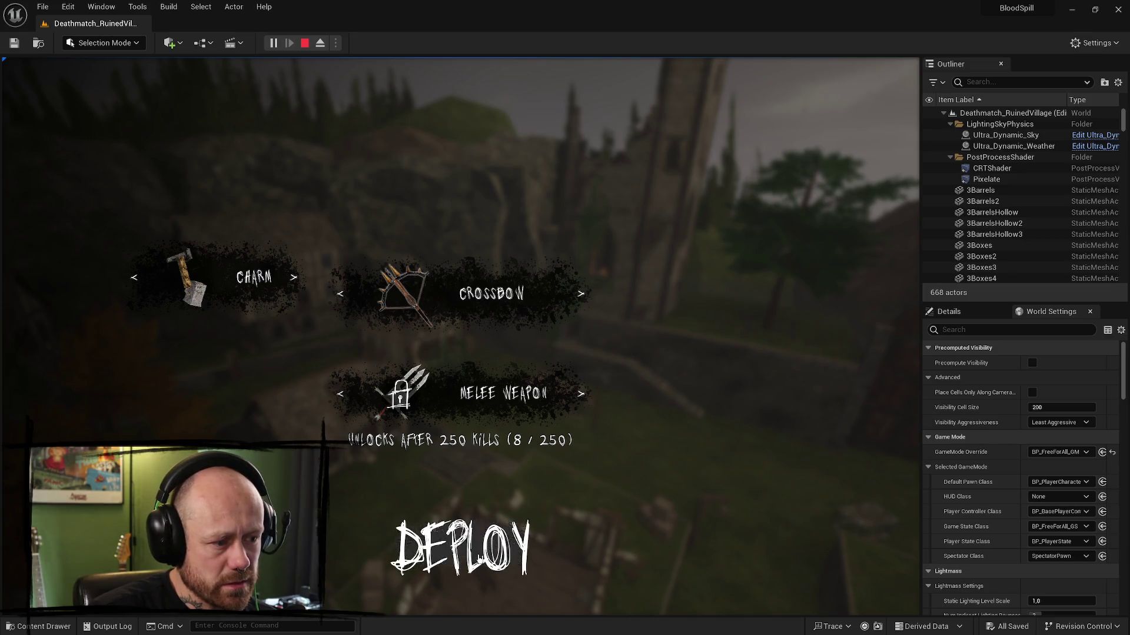
{"action": "left_click", "coordinate": [345, 394]}
{"action": "left_click", "coordinate": [592, 293]}
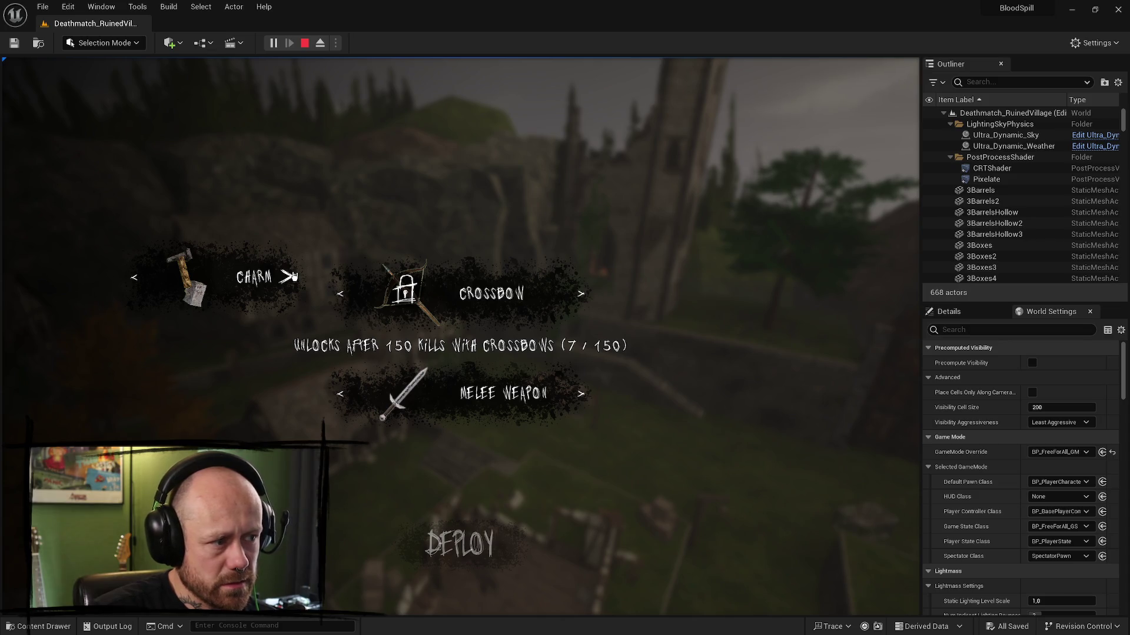
- View the 35-melee-kill charm, switch back to an unlocked charm, and deploy into the match
{"action": "left_click", "coordinate": [289, 277]}
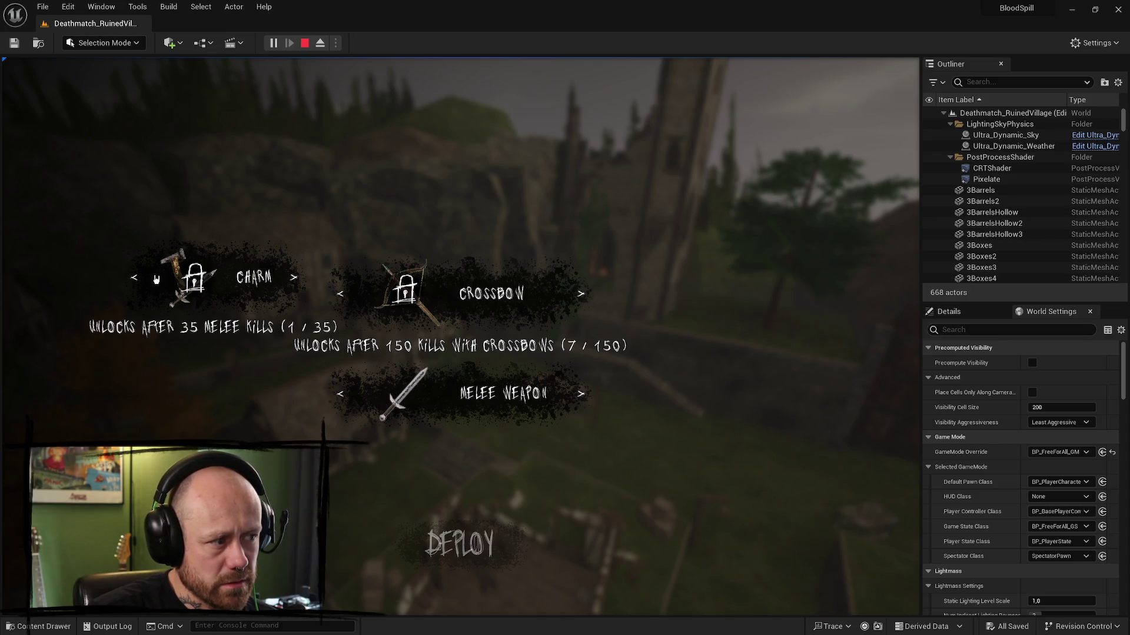
{"action": "left_click", "coordinate": [135, 277]}
{"action": "left_click", "coordinate": [471, 546]}
- Walk forward out of the building into the courtyard, then stop the play session
{"action": "key", "text": "w"}
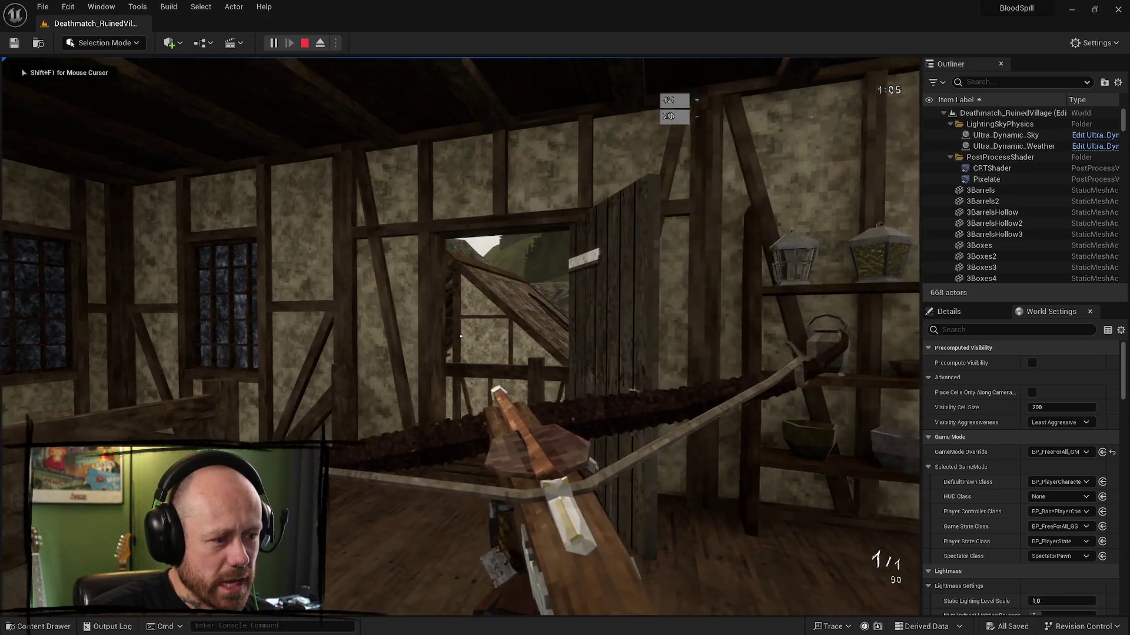
{"action": "key", "text": "w"}
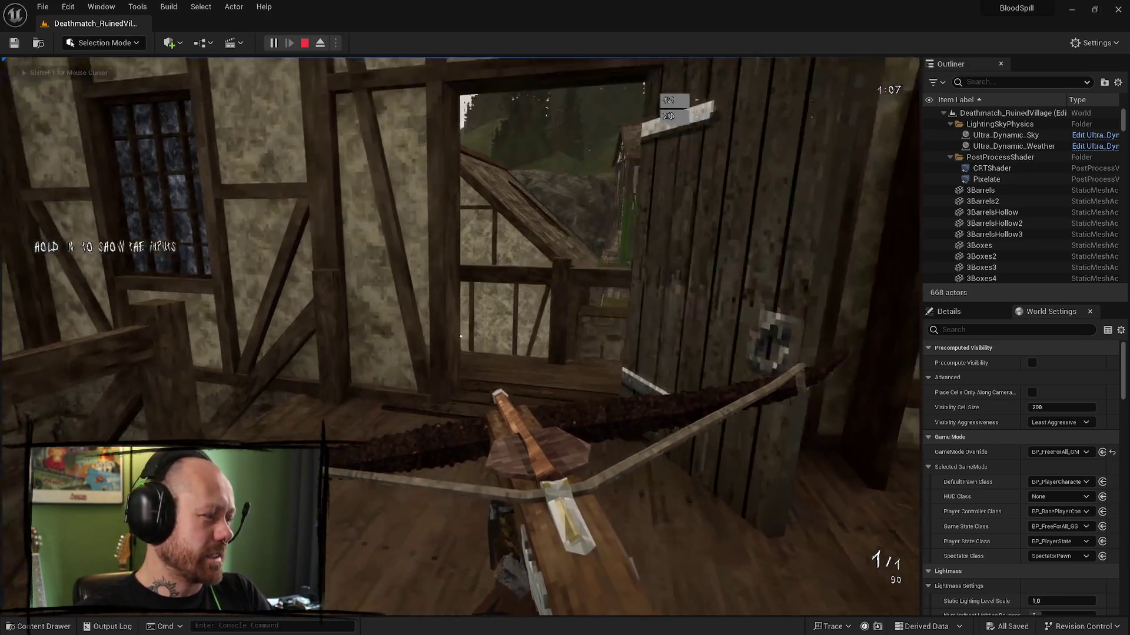
{"action": "key", "text": "w"}
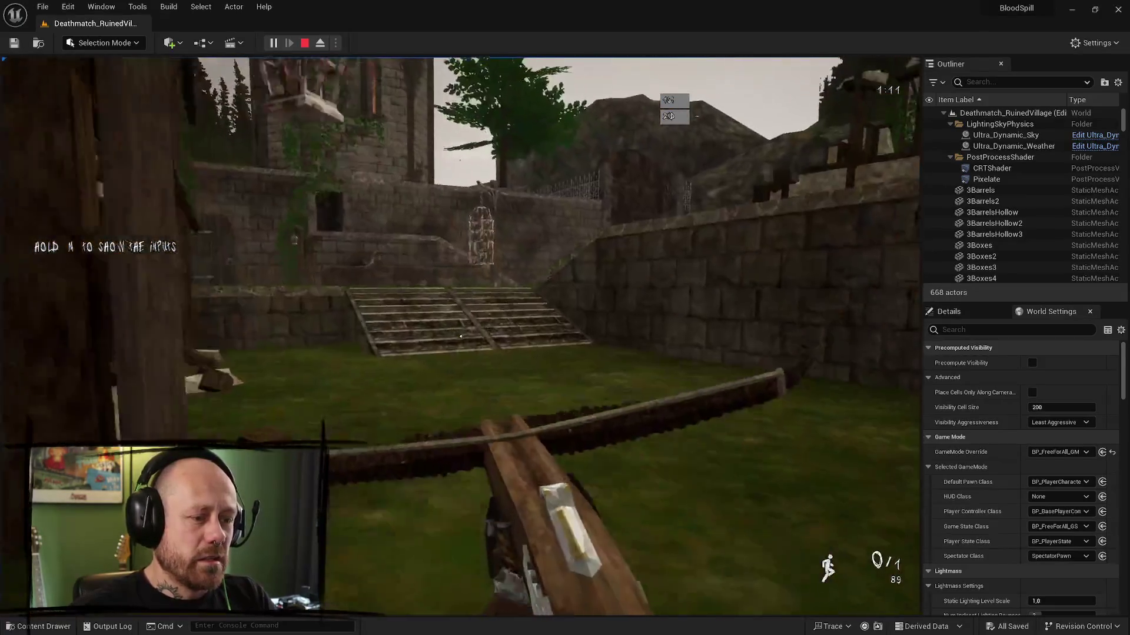
{"action": "key", "text": "Escape"}
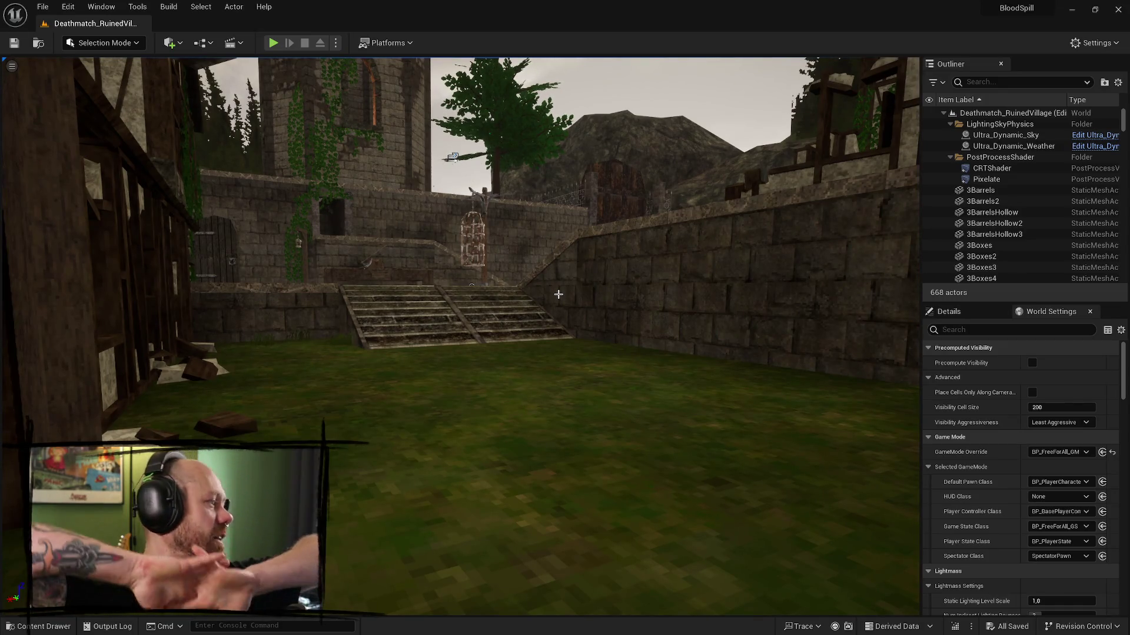
- Fly the editor camera to the orange tree beside the timber house
{"action": "mouse_move", "coordinate": [558, 294]}
{"action": "left_mouse_down"}
{"action": "mouse_move", "coordinate": [500, 294]}
{"action": "mouse_move", "coordinate": [613, 238]}
{"action": "left_mouse_up"}
{"action": "right_click", "coordinate": [610, 239]}
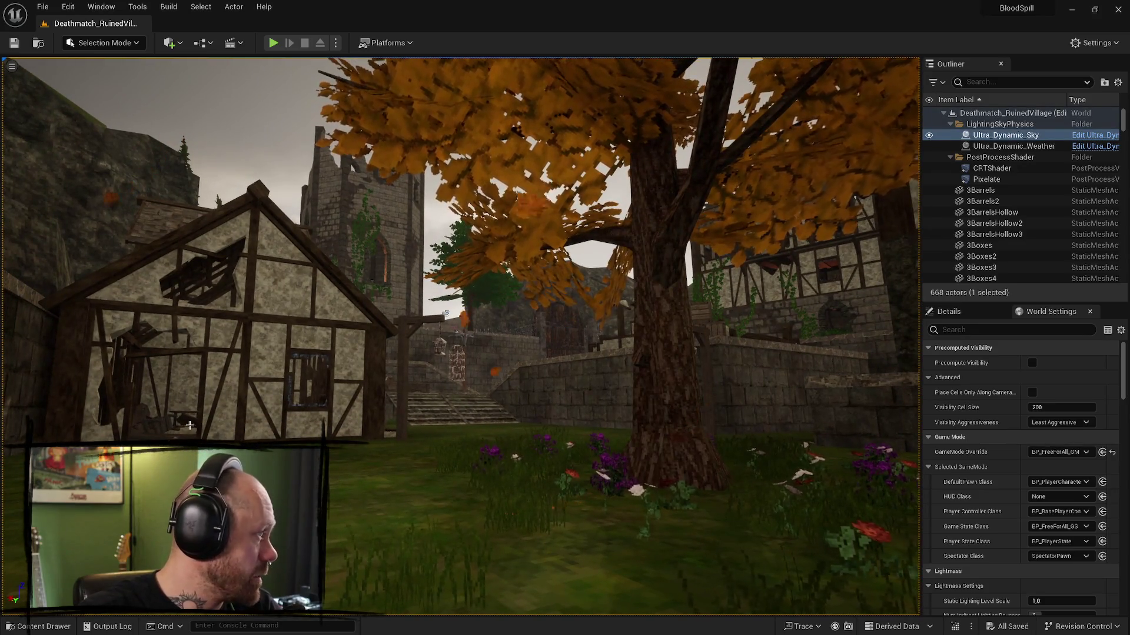
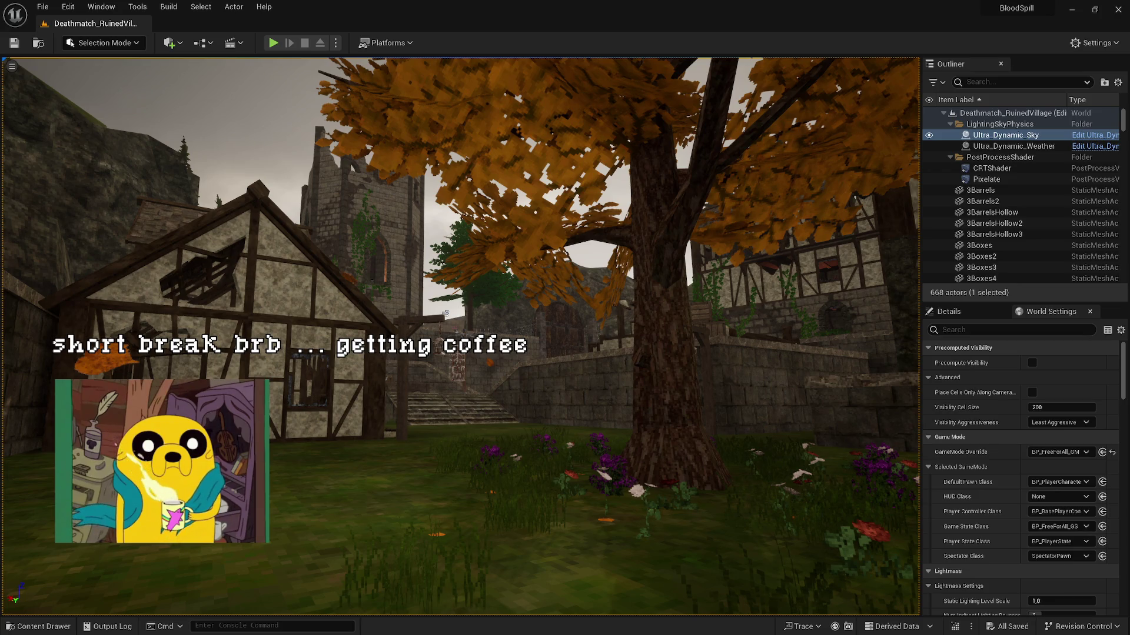
- Select the RuinPart_10 ruin mesh in the Deathmatch_RuinedVillage viewport
{"action": "left_click", "coordinate": [536, 333]}
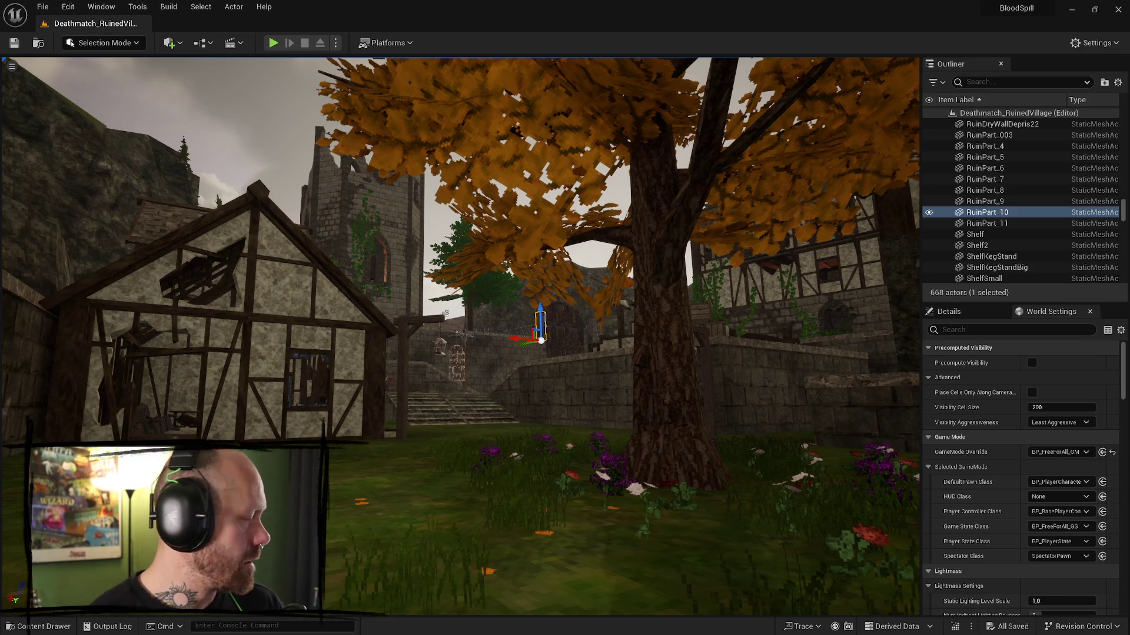
- Turn the view toward the stone wall and gate and show the FPS content folder
{"action": "mouse_move", "coordinate": [553, 398]}
{"action": "left_mouse_down"}
{"action": "mouse_move", "coordinate": [544, 429]}
{"action": "mouse_move", "coordinate": [545, 353]}
{"action": "mouse_move", "coordinate": [541, 411]}
{"action": "mouse_move", "coordinate": [564, 412]}
{"action": "mouse_move", "coordinate": [541, 406]}
{"action": "left_mouse_up"}
{"action": "left_click_drag", "start_coordinate": [433, 350], "coordinate": [414, 350]}
{"action": "key", "text": "ctrl+space"}
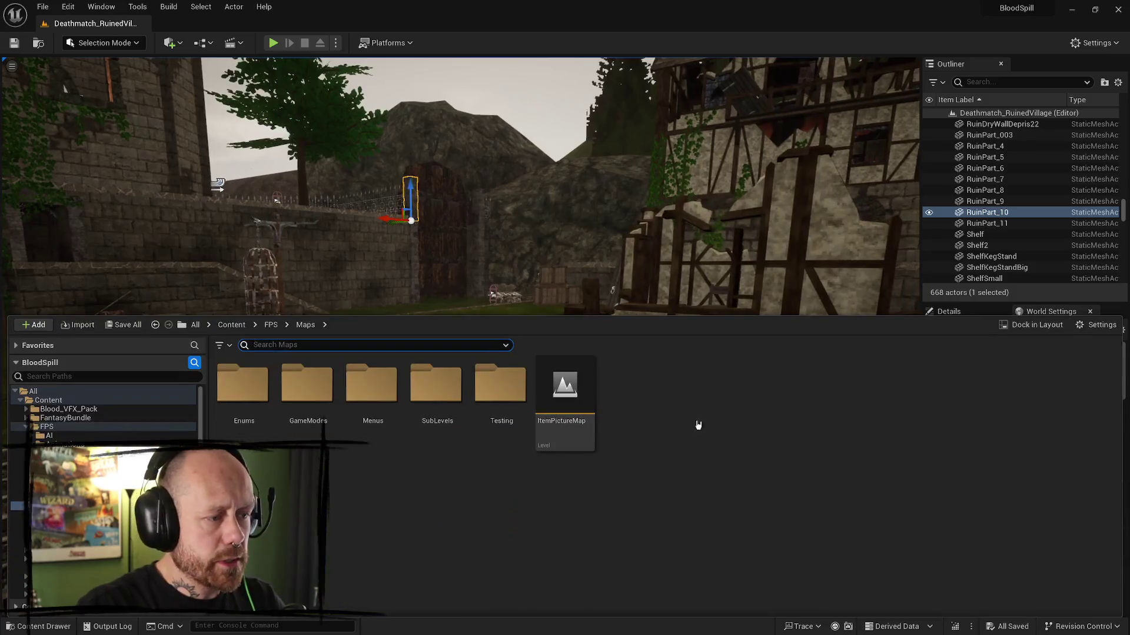
{"action": "left_click", "coordinate": [48, 427]}
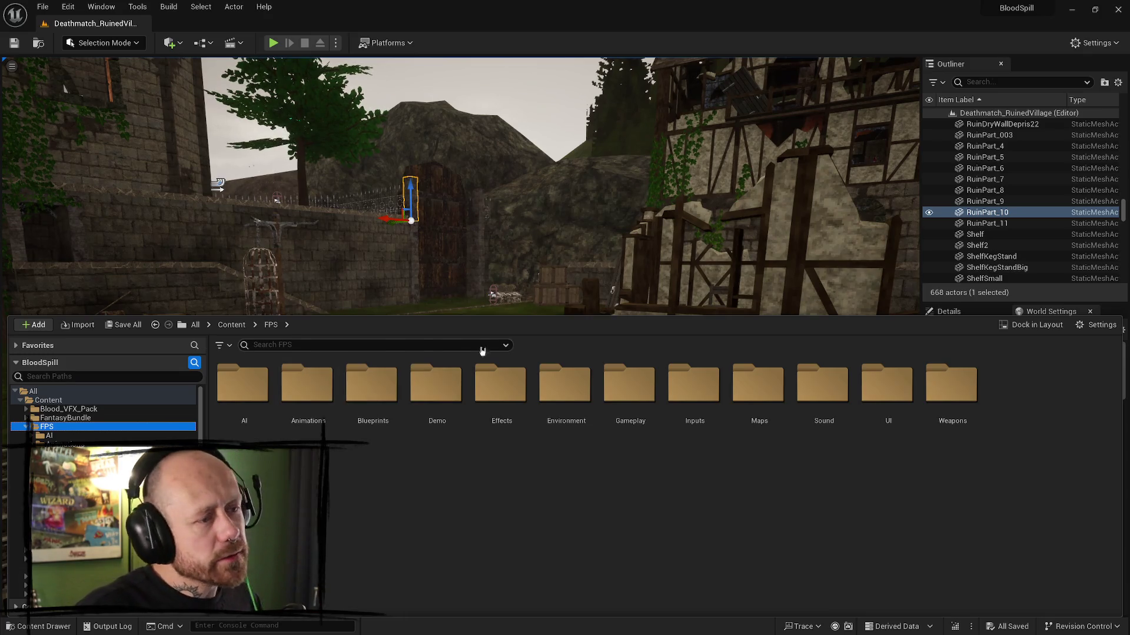
- Fly to the stairway and orbit around the focused RuinPart_10 mesh
{"action": "left_click_drag", "start_coordinate": [624, 212], "coordinate": [34, 247]}
{"action": "key", "text": "f"}
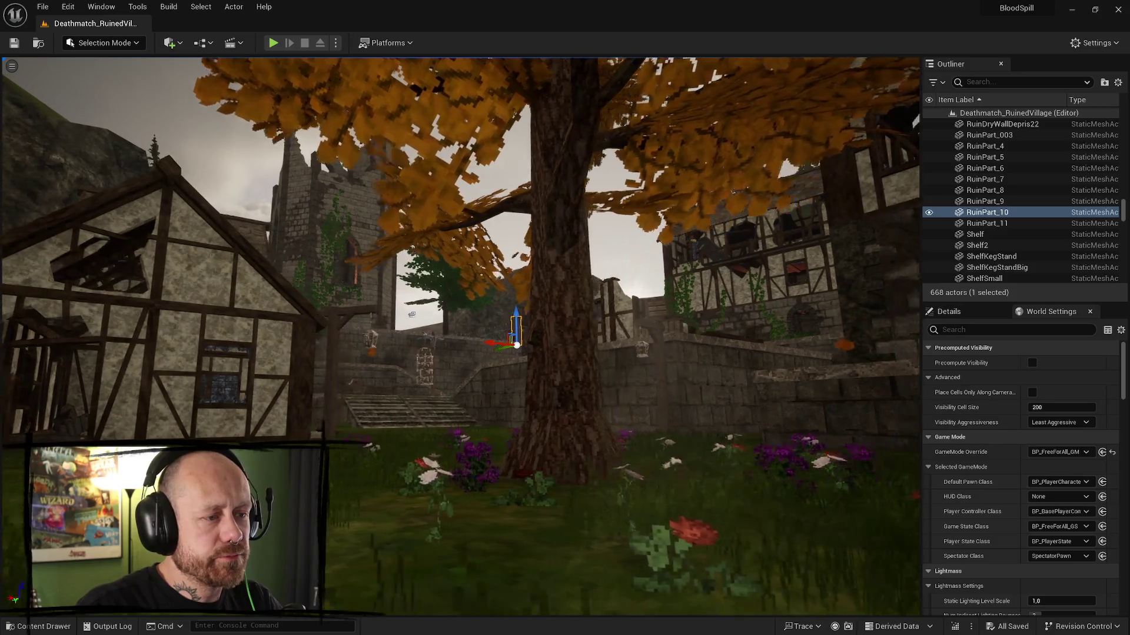
{"action": "mouse_move", "coordinate": [412, 353]}
{"action": "left_mouse_down"}
{"action": "mouse_move", "coordinate": [73, 440]}
{"action": "mouse_move", "coordinate": [629, 191]}
{"action": "left_mouse_up"}
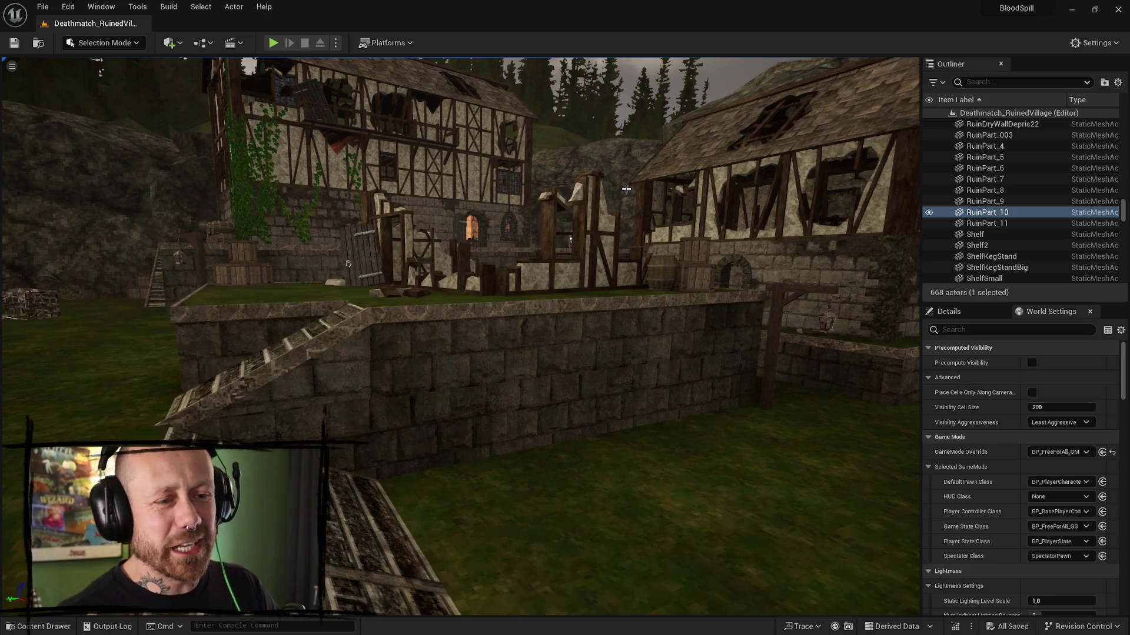
- Fly toward the autumn tree, select Ultra_Dynamic_Sky, and reopen the Content Drawer
{"action": "mouse_move", "coordinate": [420, 130]}
{"action": "left_mouse_down"}
{"action": "mouse_move", "coordinate": [400, 106]}
{"action": "mouse_move", "coordinate": [412, 109]}
{"action": "mouse_move", "coordinate": [394, 118]}
{"action": "mouse_move", "coordinate": [412, 121]}
{"action": "mouse_move", "coordinate": [400, 118]}
{"action": "mouse_move", "coordinate": [626, 399]}
{"action": "left_mouse_up"}
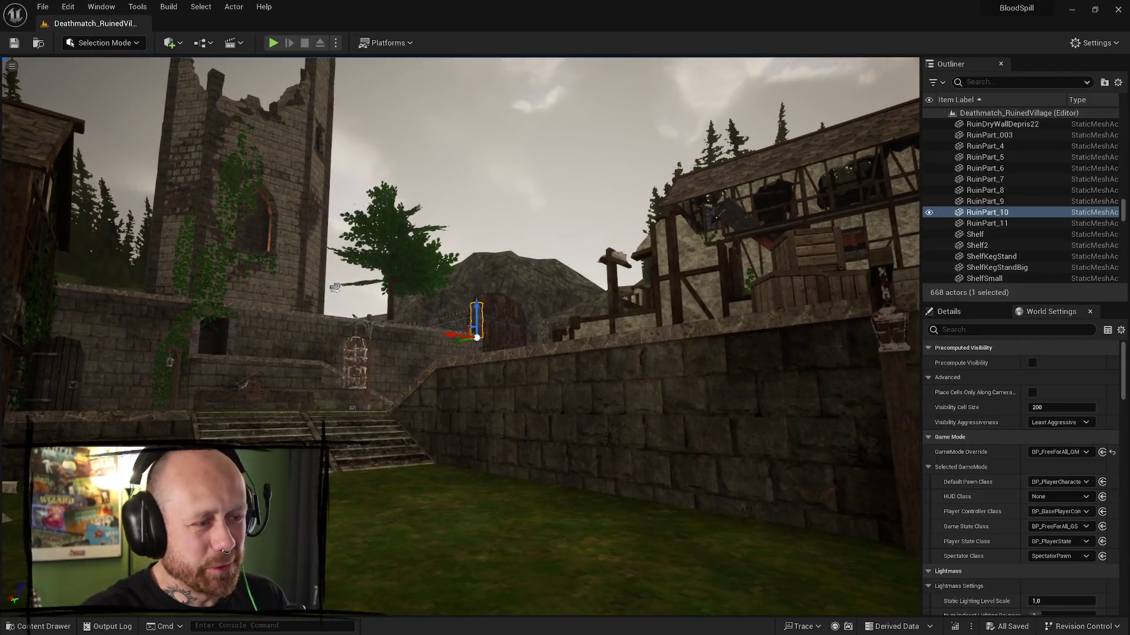
{"action": "left_click", "coordinate": [515, 242]}
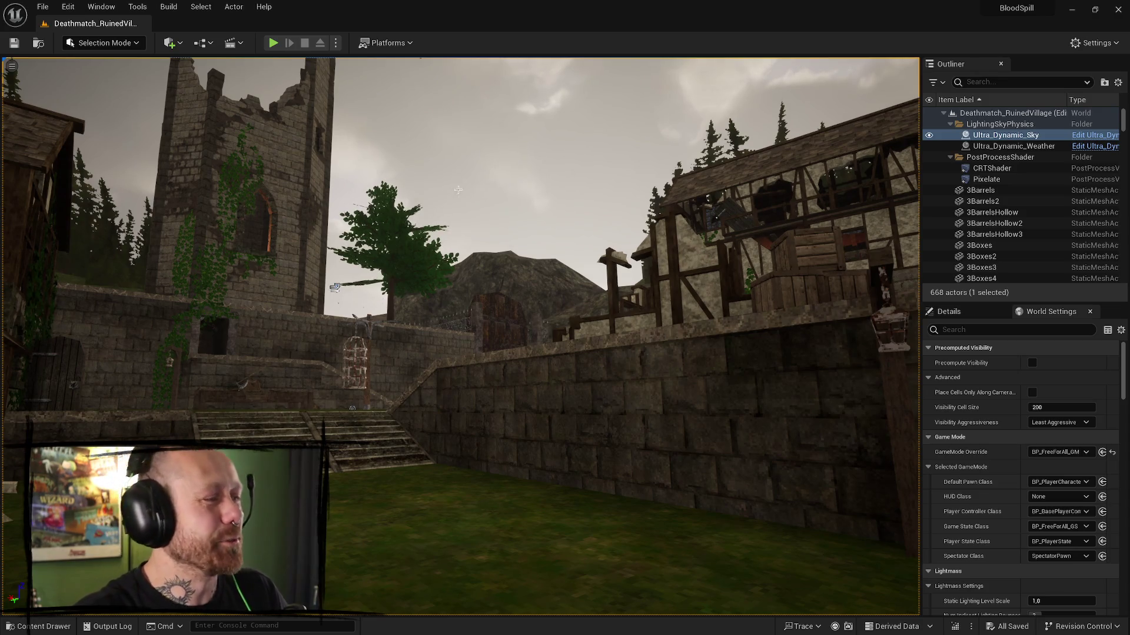
{"action": "key", "text": "ctrl+space"}
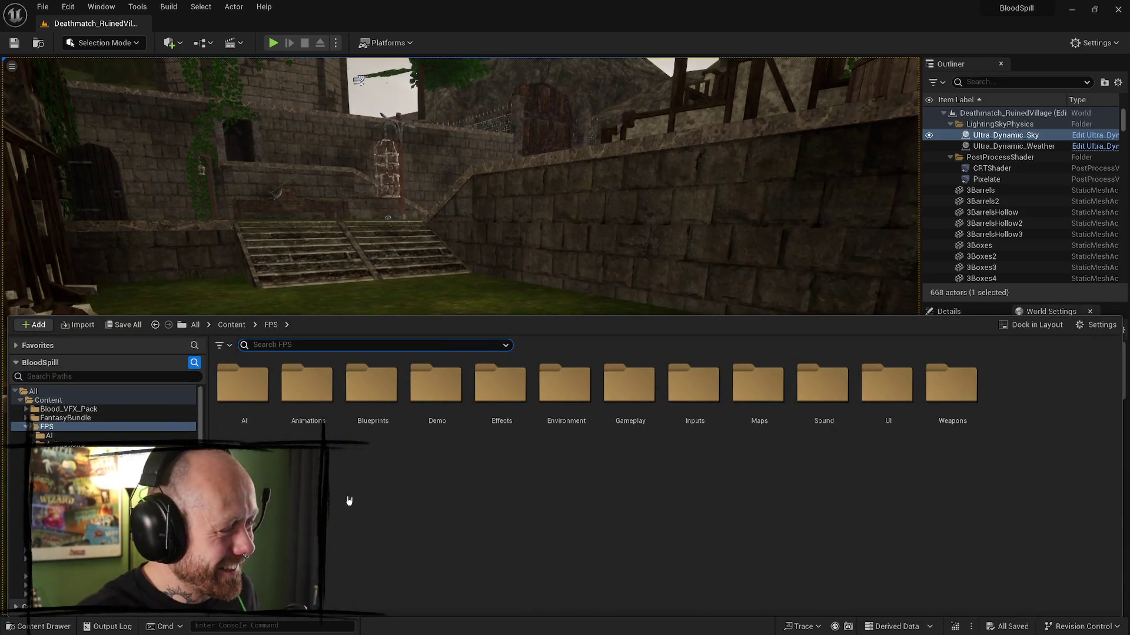
- Search the FPS folder for 'selection' and open the WB_CharacterSelection widget blueprint
{"action": "left_click", "coordinate": [81, 429]}
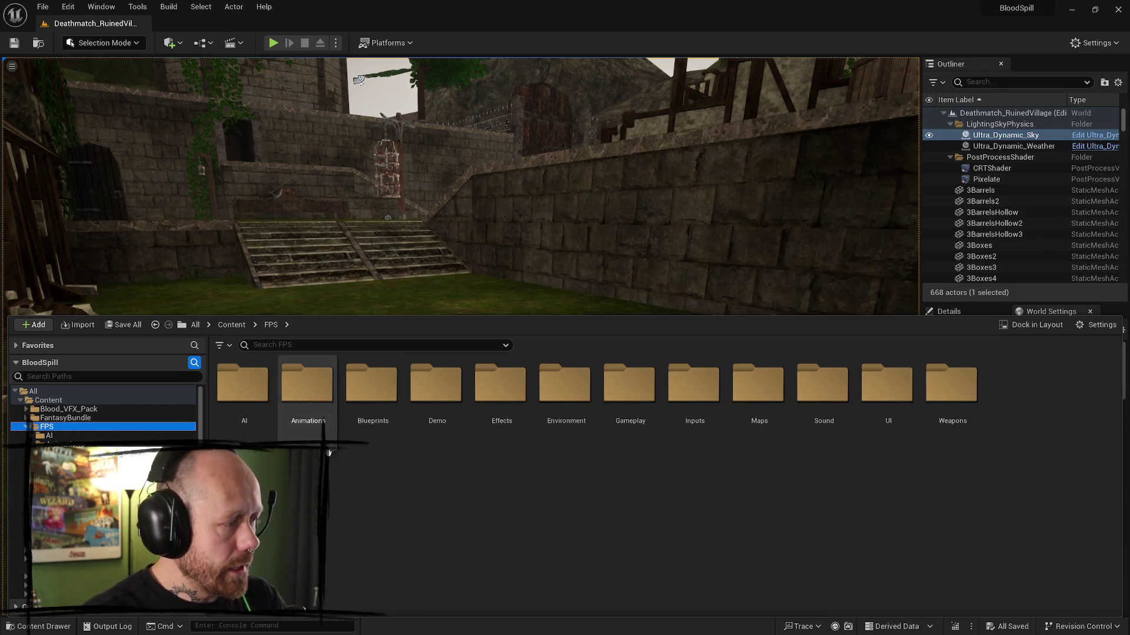
{"action": "left_click", "coordinate": [310, 344]}
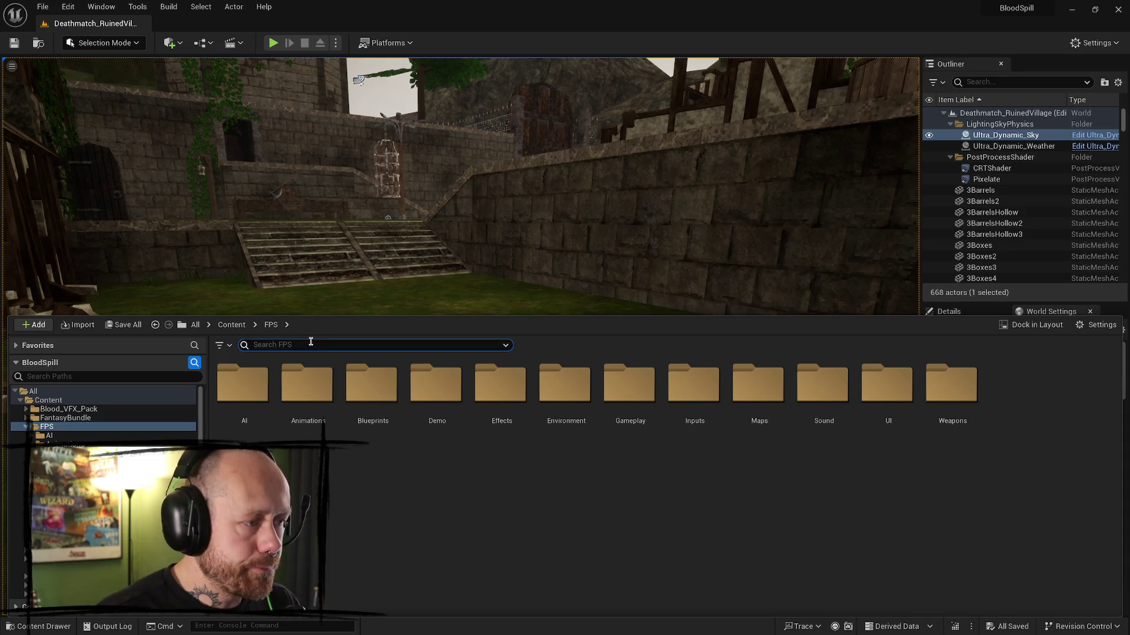
{"action": "type", "text": "cahracter"}
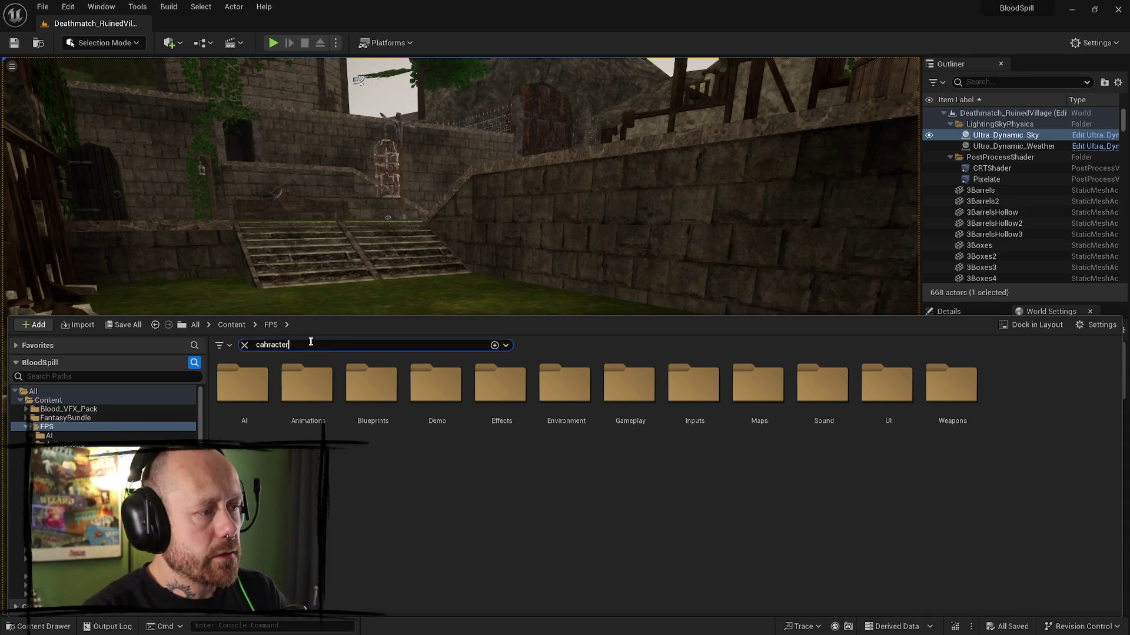
{"action": "key", "text": "ctrl+a"}
{"action": "type", "text": "sel"}
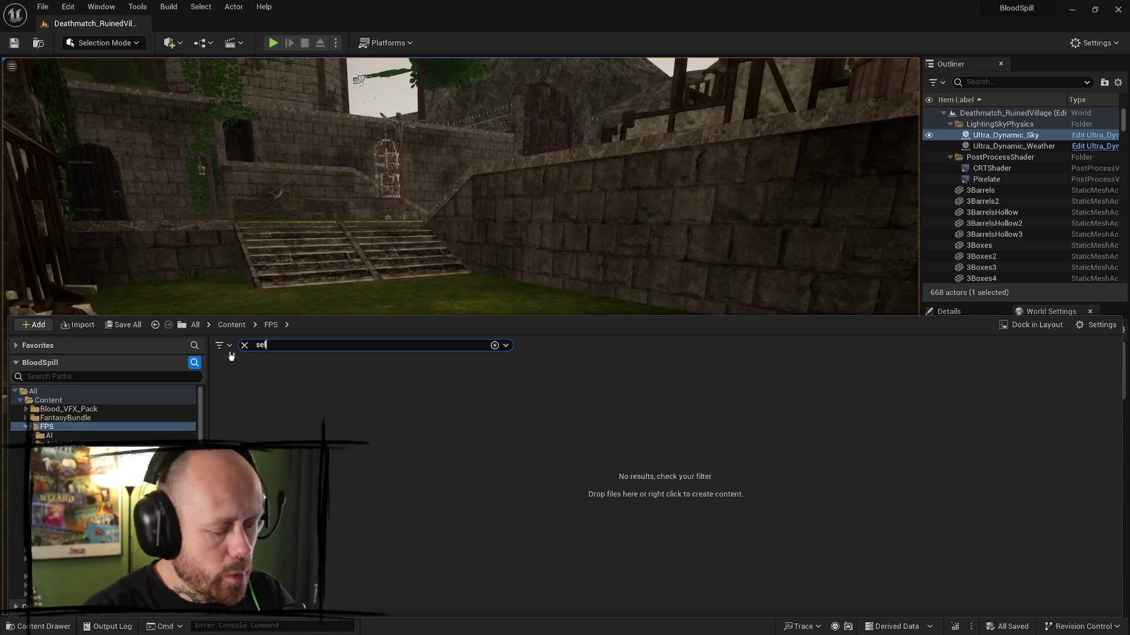
{"action": "type", "text": "ection"}
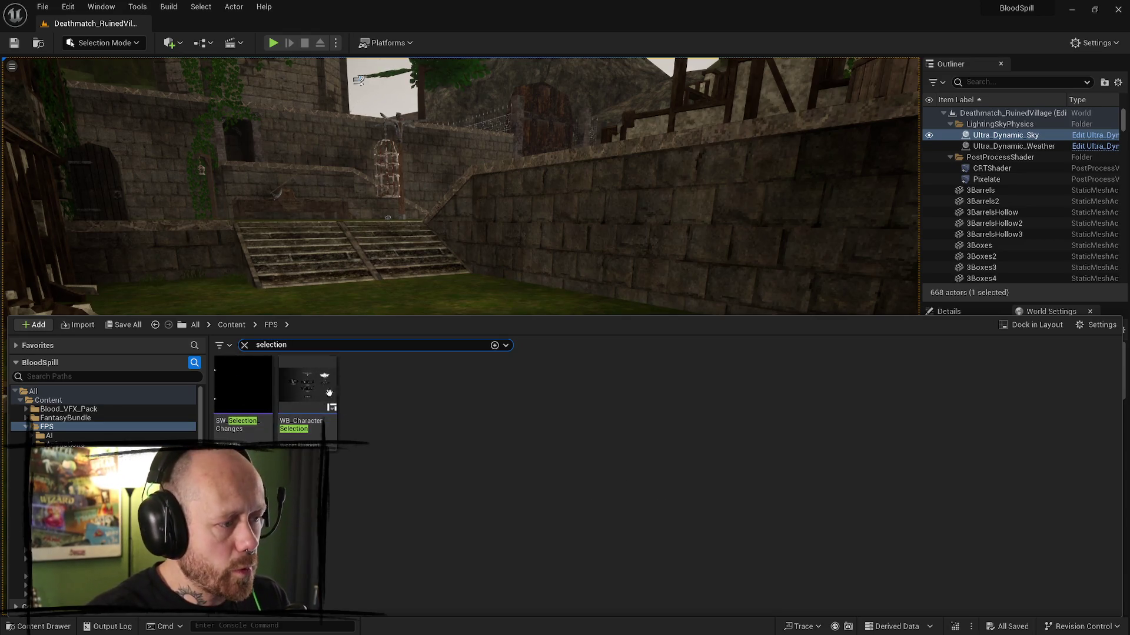
{"action": "double_click", "coordinate": [317, 388]}
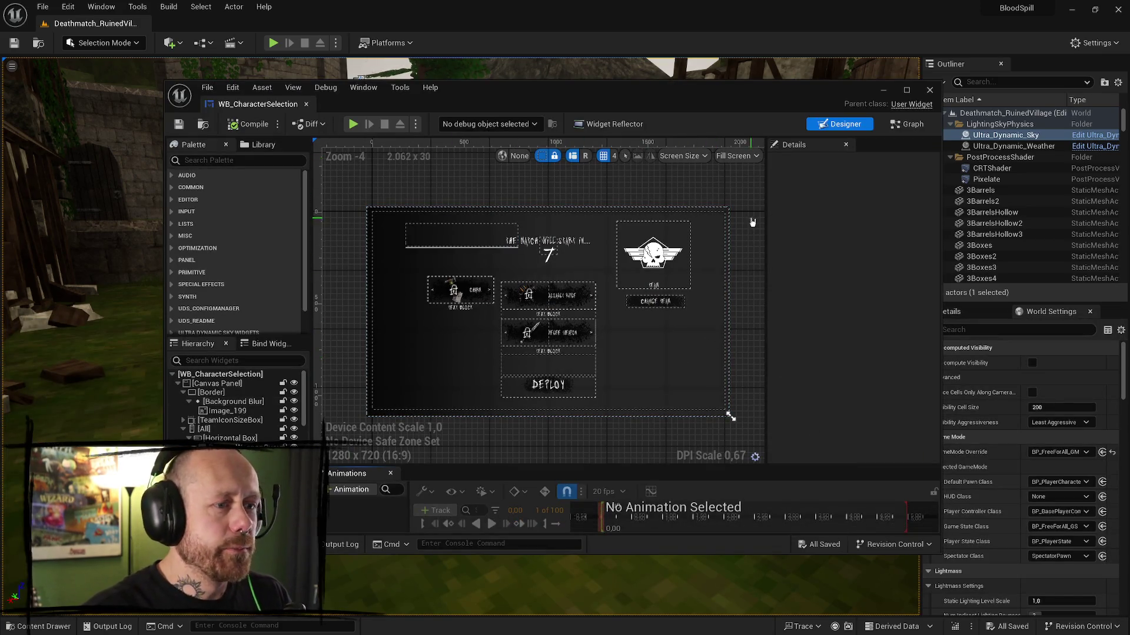
- Maximize the WB_CharacterSelection editor and switch from the primary weapon image to the Graph view
{"action": "scroll", "coordinate": [750, 229], "scroll_direction": "up", "scroll_amount": 4}
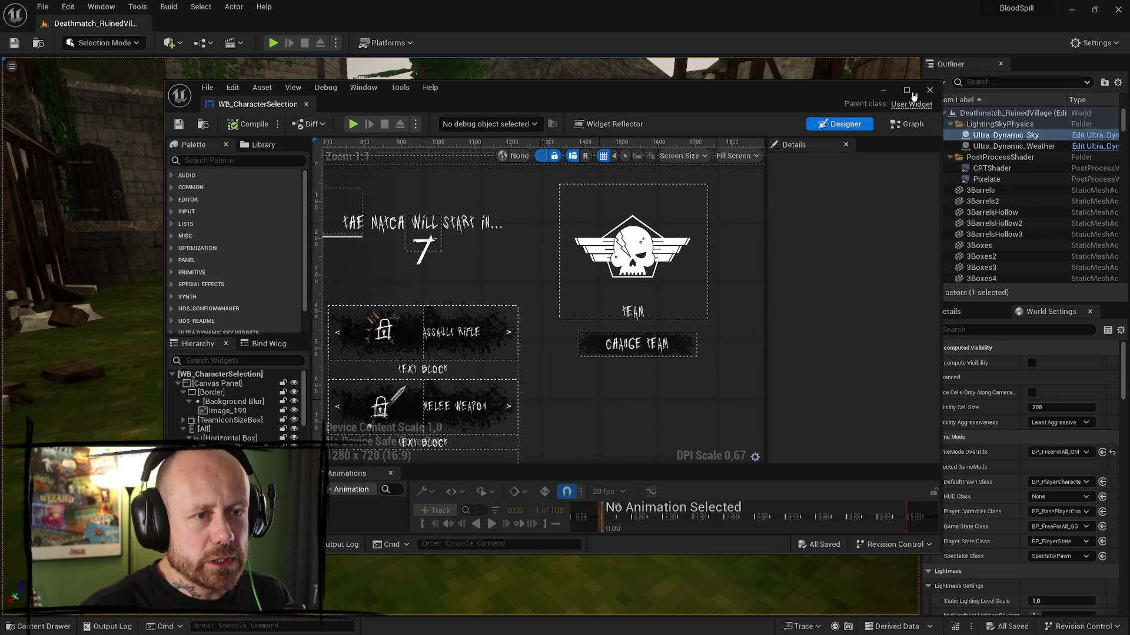
{"action": "left_click", "coordinate": [906, 90]}
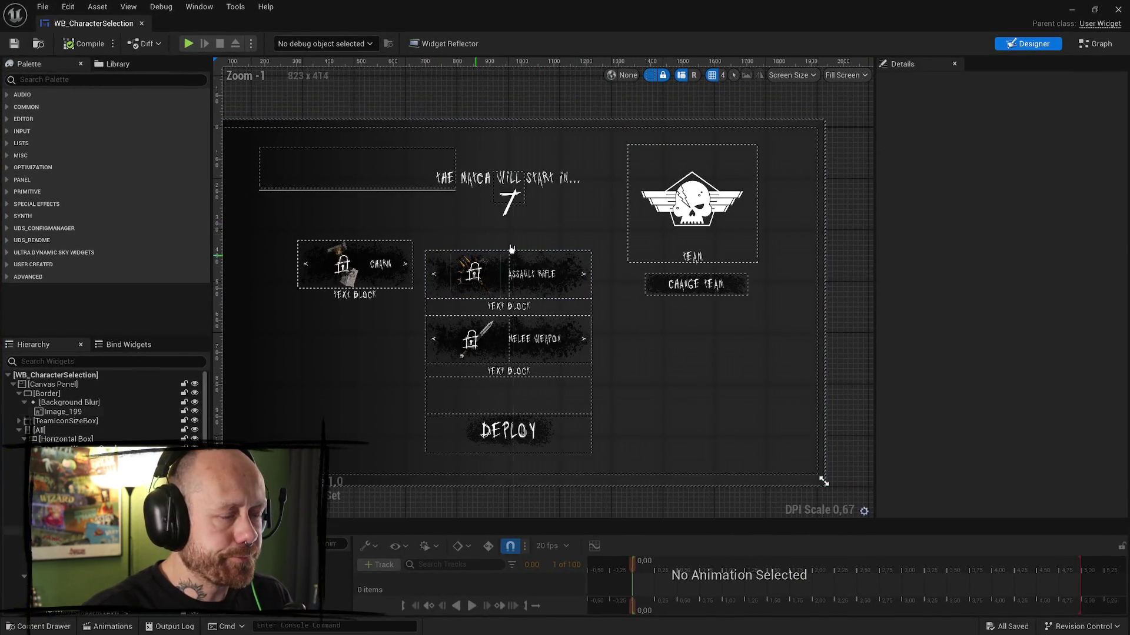
{"action": "left_click", "coordinate": [492, 278]}
{"action": "left_click", "coordinate": [1103, 49]}
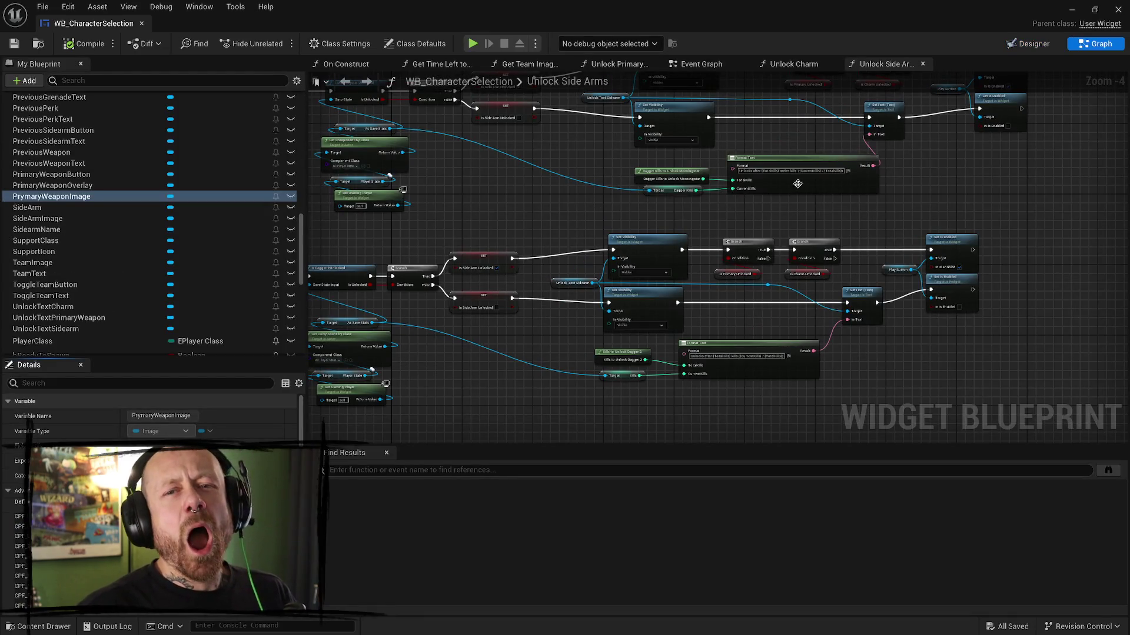
{"action": "scroll", "coordinate": [682, 212], "scroll_direction": "down", "scroll_amount": 7}
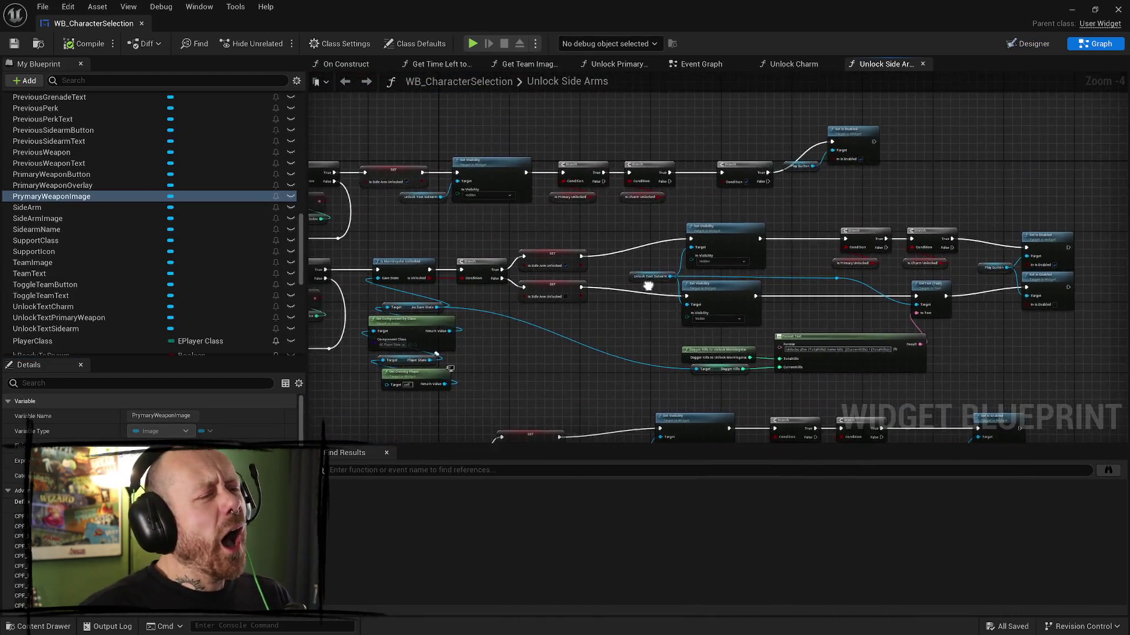
{"action": "scroll", "coordinate": [694, 211], "scroll_direction": "up", "scroll_amount": 8}
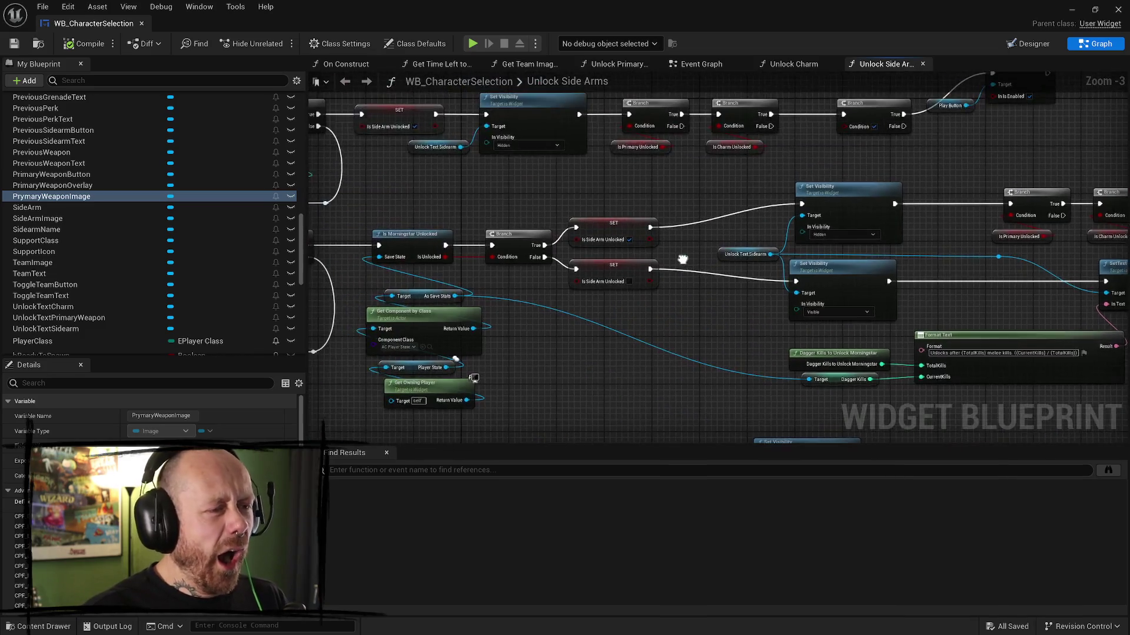
- Move the Set Is Enabled and Play Button nodes about 60 px lower, then search Steam for 'map'
{"action": "mouse_move", "coordinate": [803, 238]}
{"action": "left_mouse_down"}
{"action": "mouse_move", "coordinate": [744, 174]}
{"action": "mouse_move", "coordinate": [764, 169]}
{"action": "mouse_move", "coordinate": [609, 256]}
{"action": "left_mouse_up"}
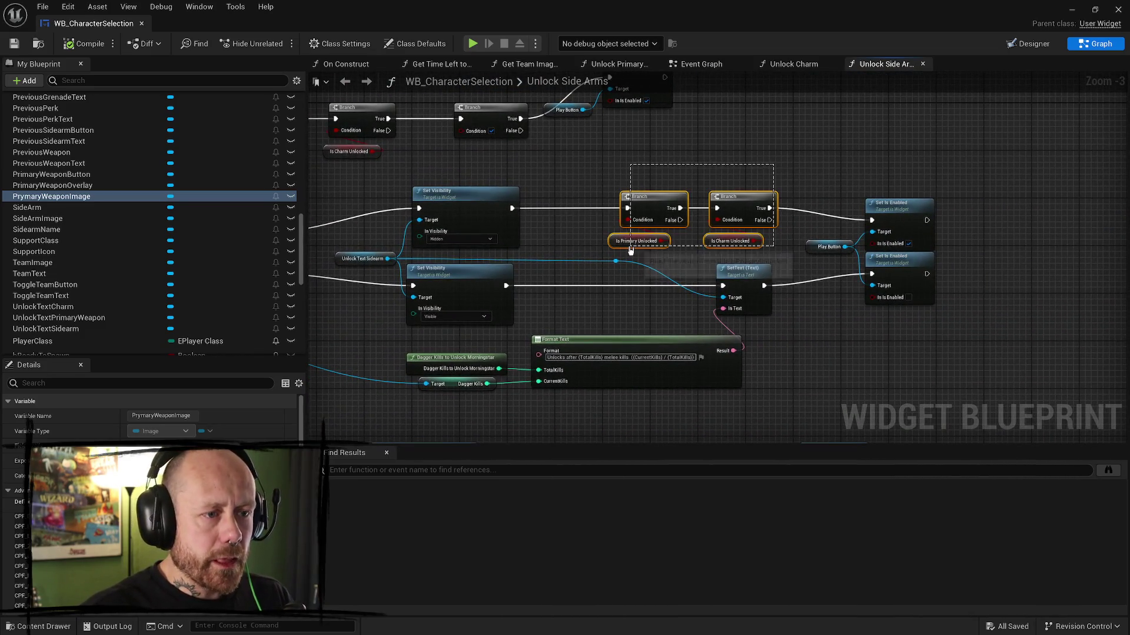
{"action": "mouse_move", "coordinate": [755, 145]}
{"action": "left_mouse_down"}
{"action": "mouse_move", "coordinate": [732, 143]}
{"action": "mouse_move", "coordinate": [624, 255]}
{"action": "left_mouse_up"}
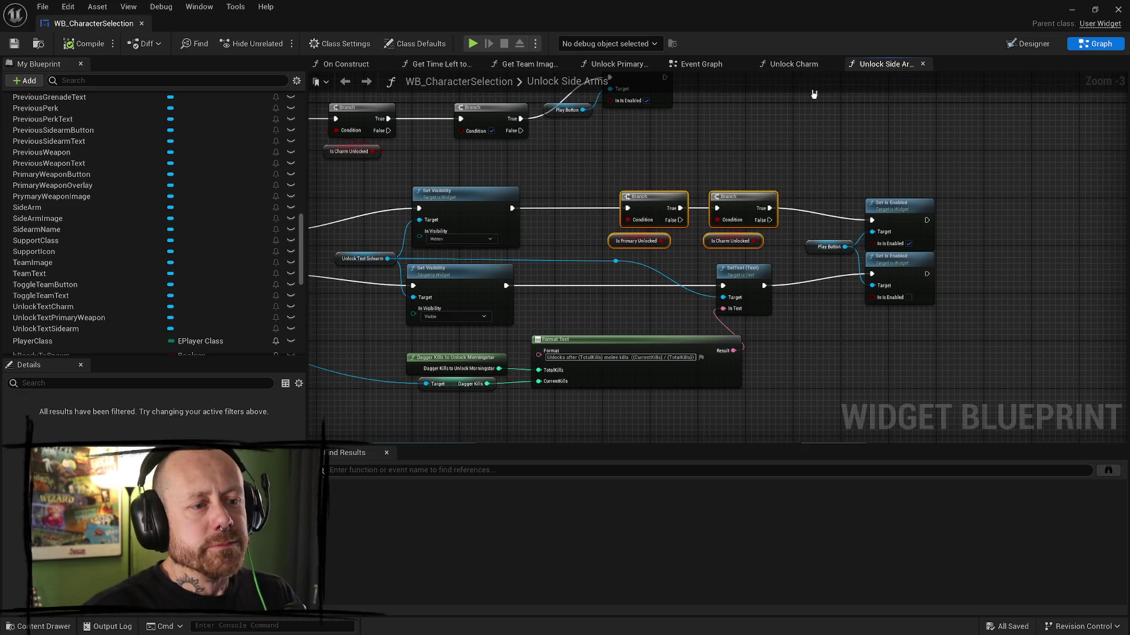
{"action": "mouse_move", "coordinate": [756, 144]}
{"action": "left_mouse_down"}
{"action": "mouse_move", "coordinate": [708, 199]}
{"action": "mouse_move", "coordinate": [719, 184]}
{"action": "mouse_move", "coordinate": [784, 181]}
{"action": "mouse_move", "coordinate": [549, 211]}
{"action": "mouse_move", "coordinate": [558, 208]}
{"action": "left_mouse_up"}
{"action": "mouse_move", "coordinate": [930, 201]}
{"action": "left_mouse_down"}
{"action": "mouse_move", "coordinate": [871, 159]}
{"action": "mouse_move", "coordinate": [782, 150]}
{"action": "left_mouse_up"}
{"action": "left_click_drag", "start_coordinate": [875, 148], "coordinate": [868, 185]}
{"action": "left_click_drag", "start_coordinate": [673, 210], "coordinate": [779, 216]}
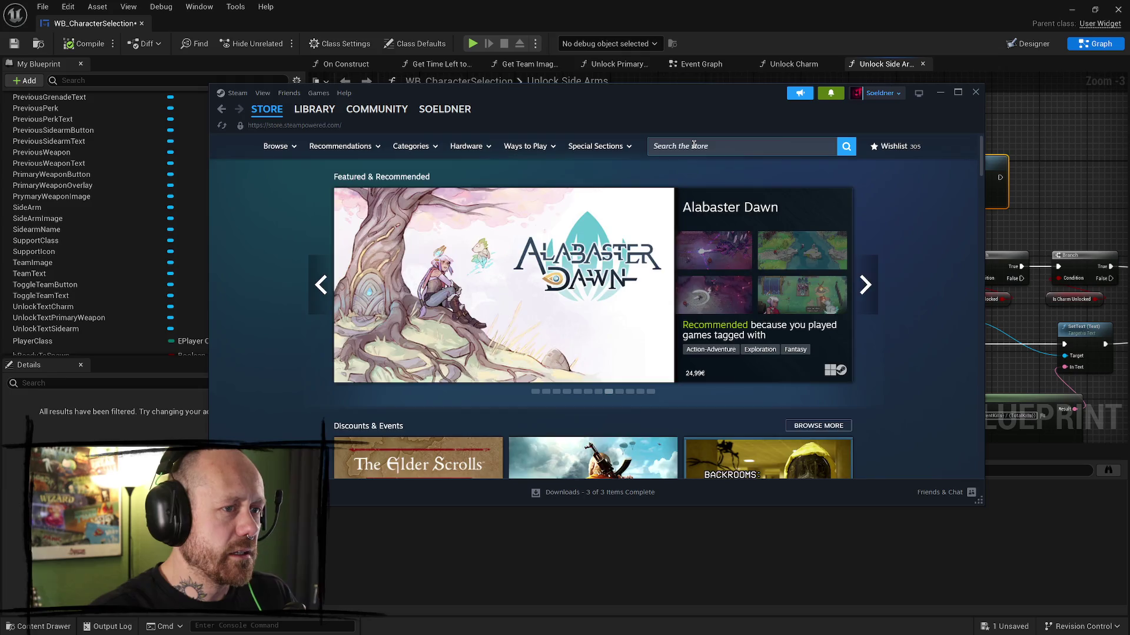
{"action": "left_click", "coordinate": [688, 145]}
{"action": "type", "text": "map"}
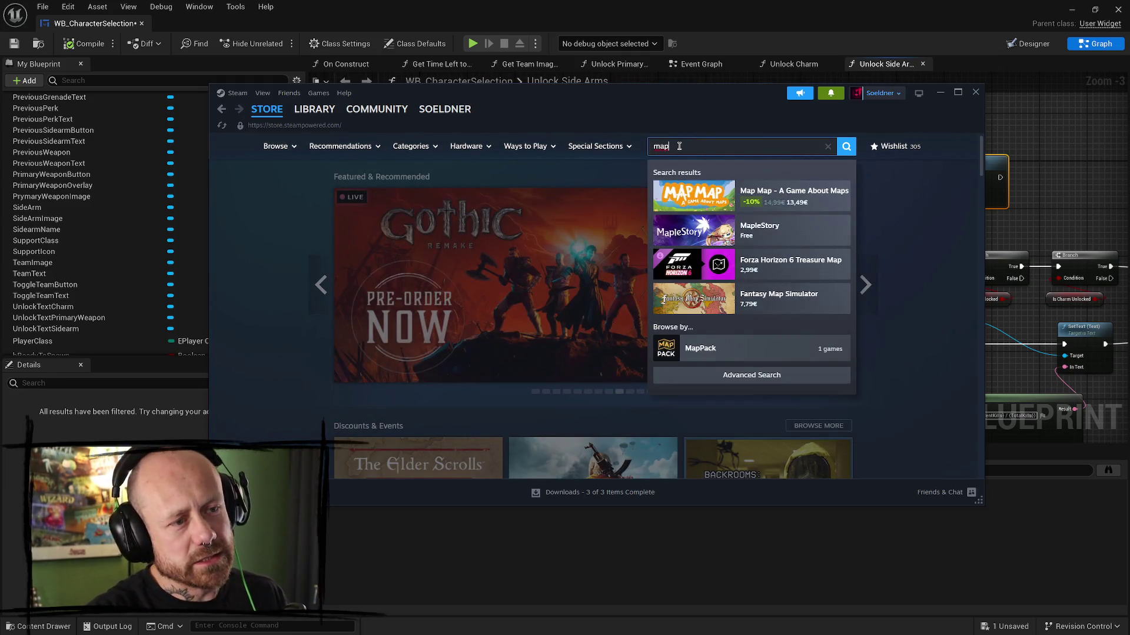
- Open the Map Map store page maximized and watch its trailer full screen
{"action": "left_click", "coordinate": [803, 209]}
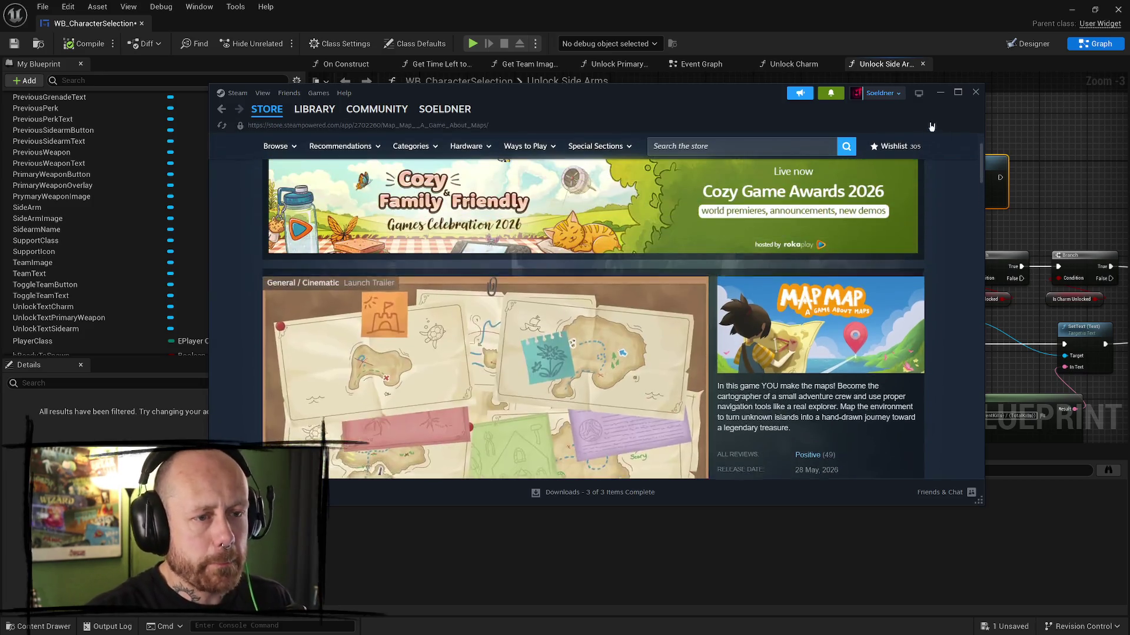
{"action": "double_click", "coordinate": [932, 115]}
{"action": "scroll", "coordinate": [378, 472], "scroll_direction": "down", "scroll_amount": 3}
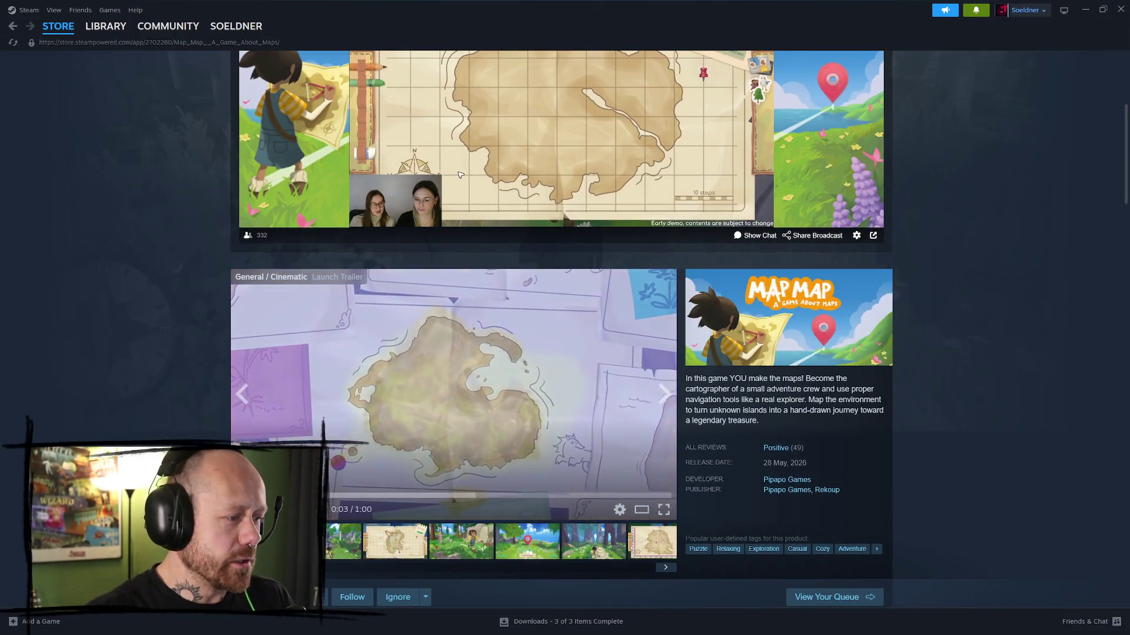
{"action": "scroll", "coordinate": [479, 383], "scroll_direction": "down", "scroll_amount": 2}
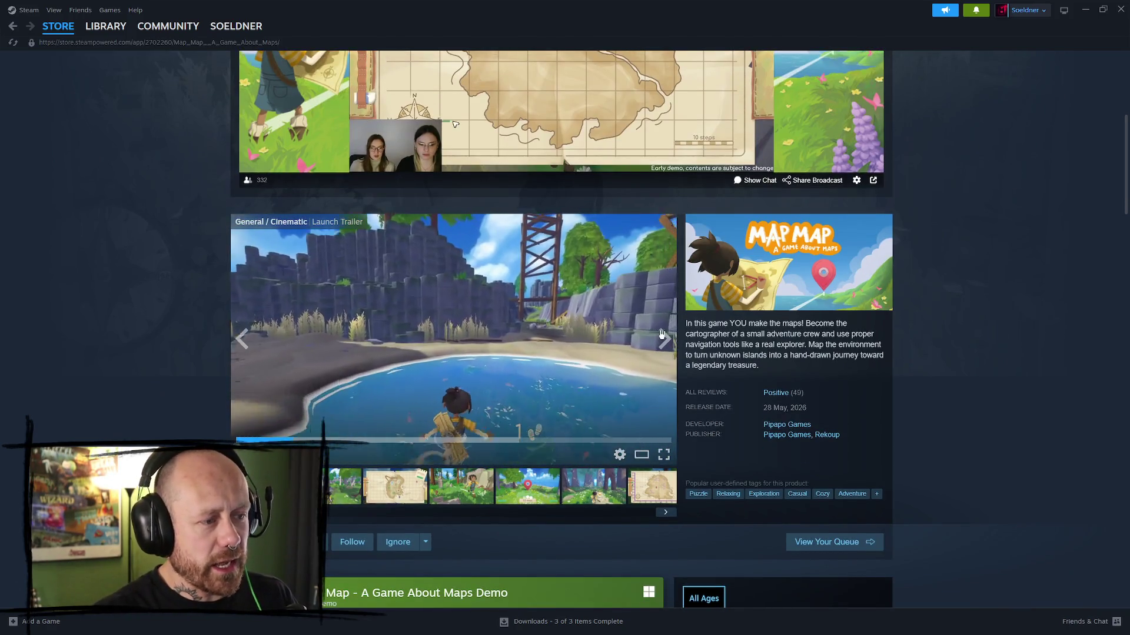
{"action": "left_click", "coordinate": [663, 455]}
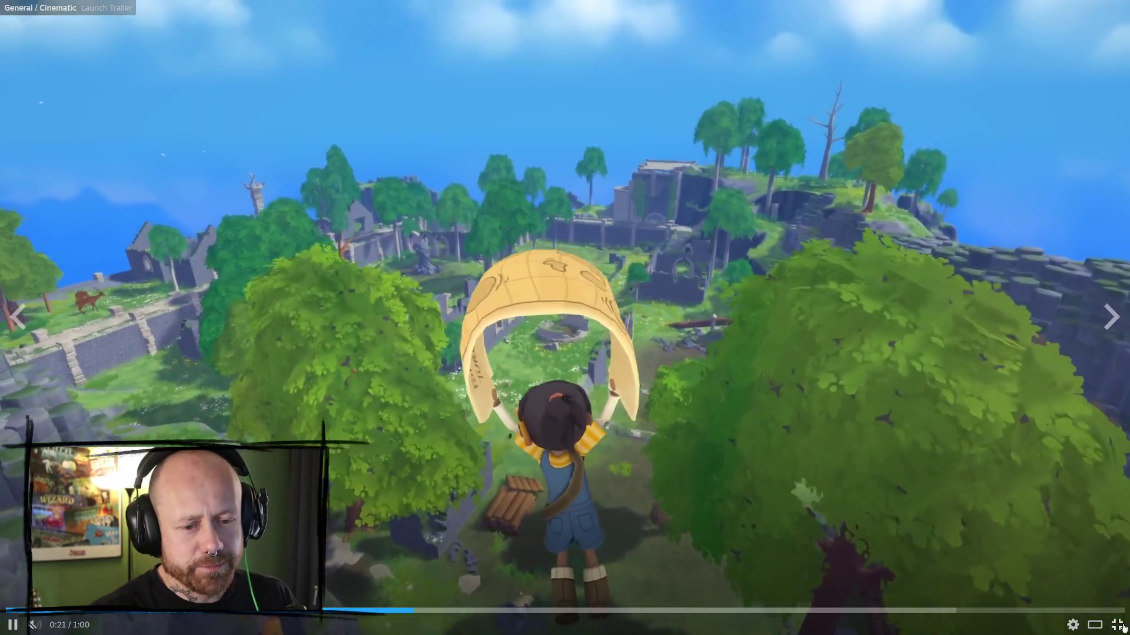
{"action": "key", "text": "Escape"}
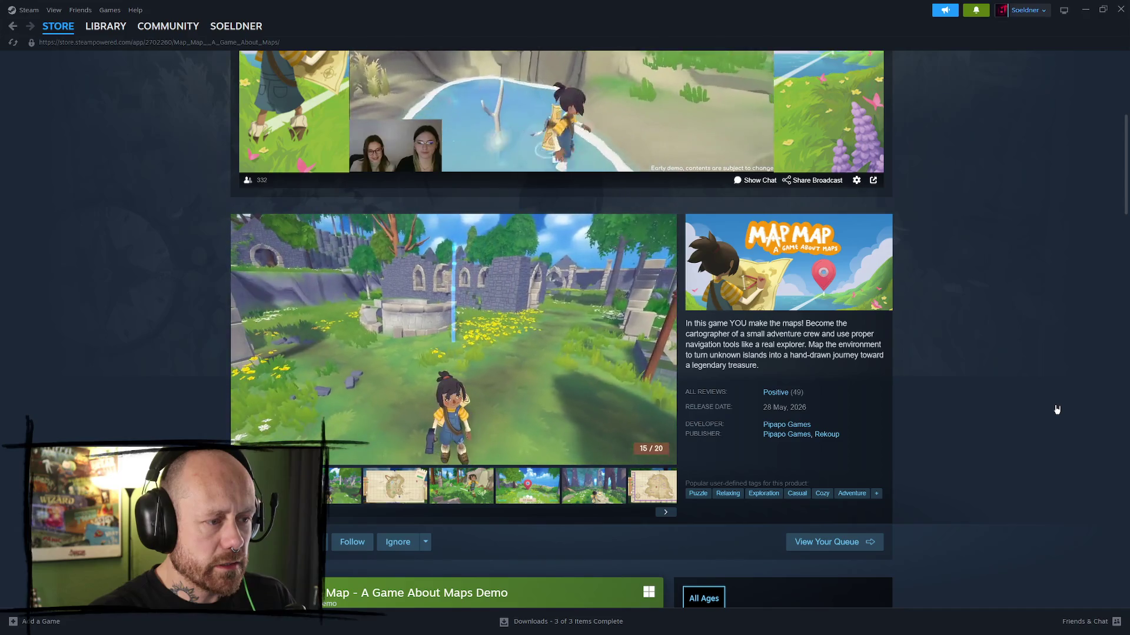
- Scroll through Map Map's reviews and purchase offers, back to the top, then close Steam
{"action": "scroll", "coordinate": [1064, 397], "scroll_direction": "down", "scroll_amount": 1}
{"action": "scroll", "coordinate": [1036, 401], "scroll_direction": "down", "scroll_amount": 1}
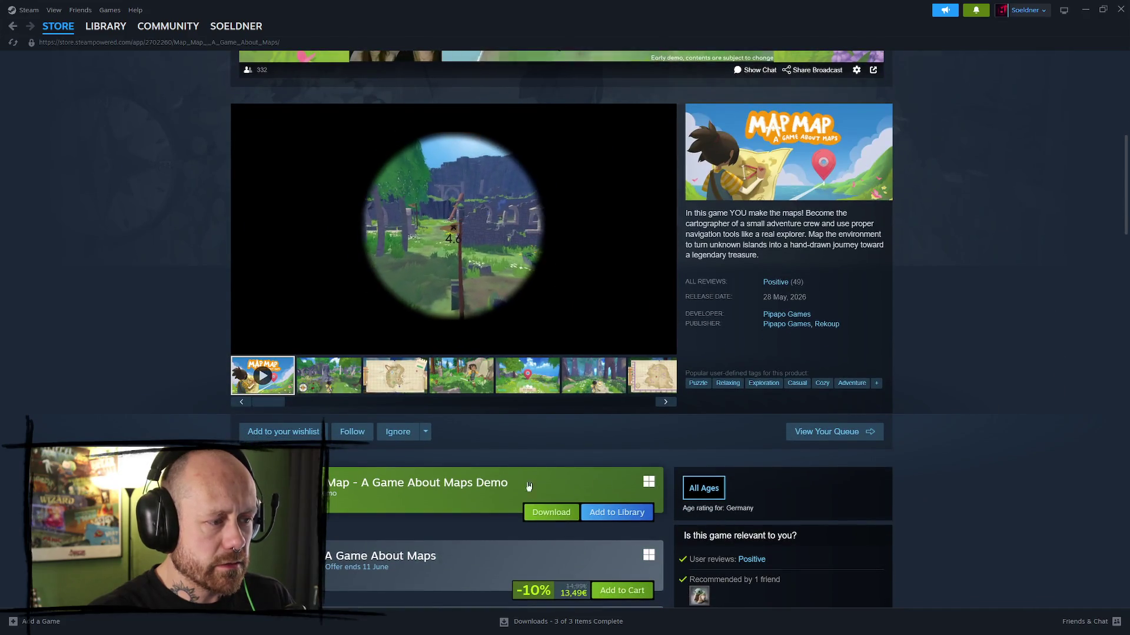
{"action": "scroll", "coordinate": [409, 461], "scroll_direction": "up", "scroll_amount": 3}
{"action": "scroll", "coordinate": [455, 345], "scroll_direction": "down", "scroll_amount": 1}
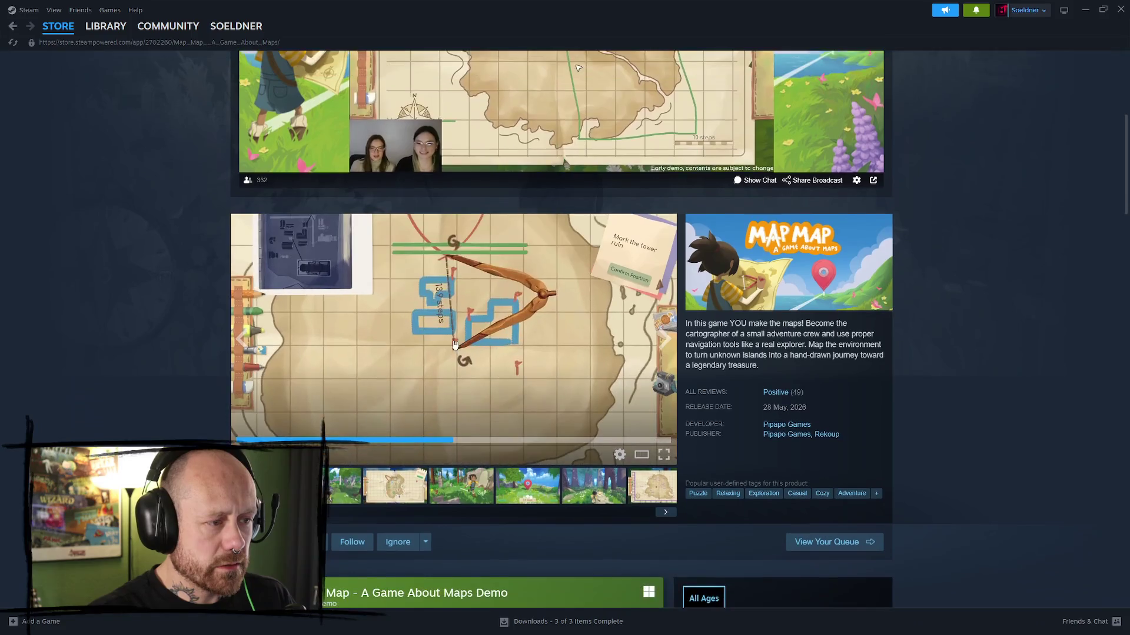
{"action": "mouse_move", "coordinate": [780, 393]}
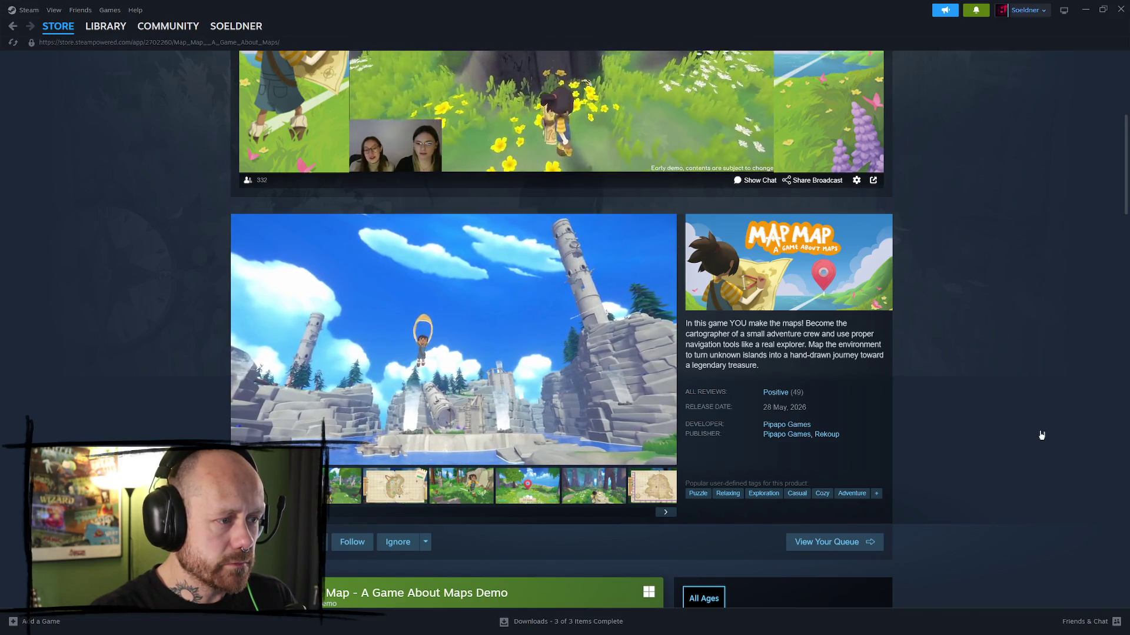
{"action": "scroll", "coordinate": [1035, 432], "scroll_direction": "down", "scroll_amount": 5}
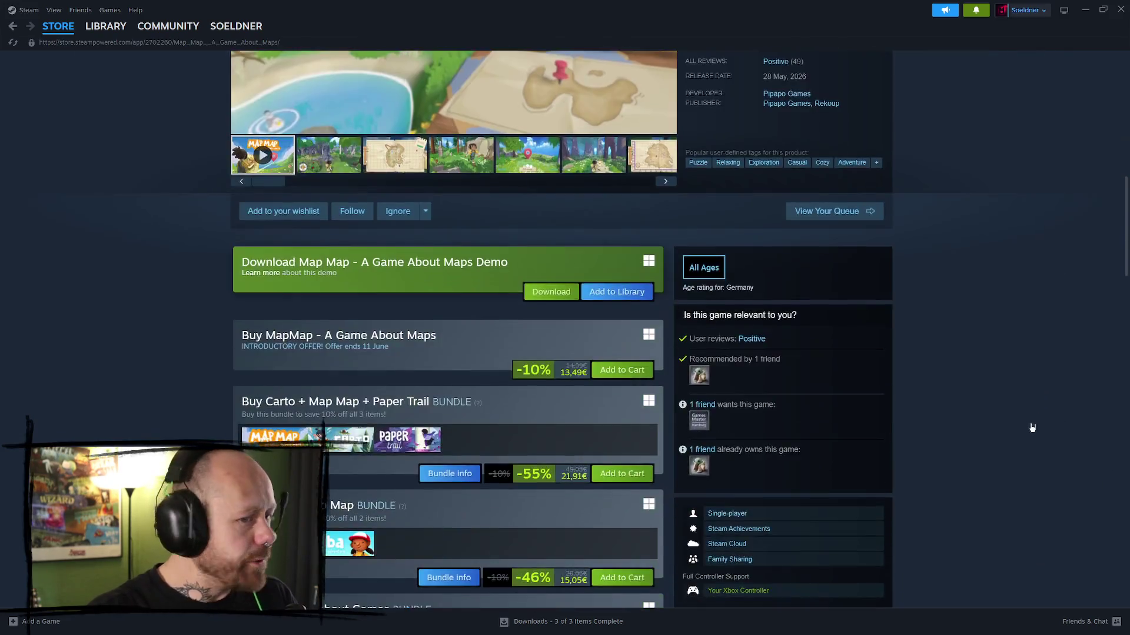
{"action": "scroll", "coordinate": [1024, 412], "scroll_direction": "down", "scroll_amount": 8}
{"action": "scroll", "coordinate": [978, 383], "scroll_direction": "up", "scroll_amount": 20}
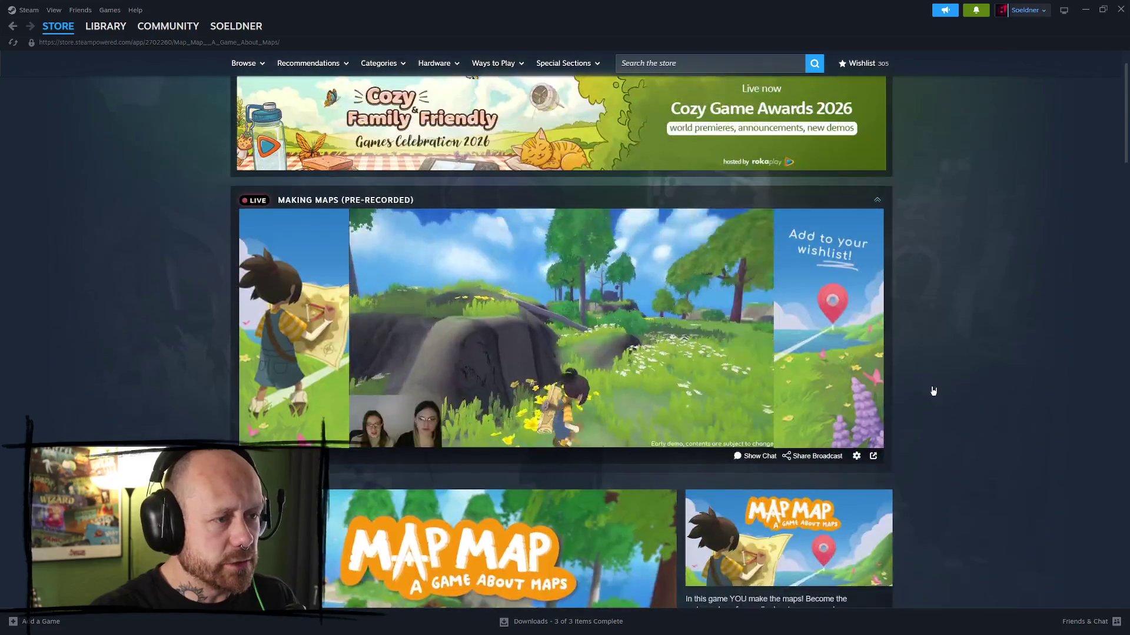
{"action": "scroll", "coordinate": [934, 390], "scroll_direction": "up", "scroll_amount": 1}
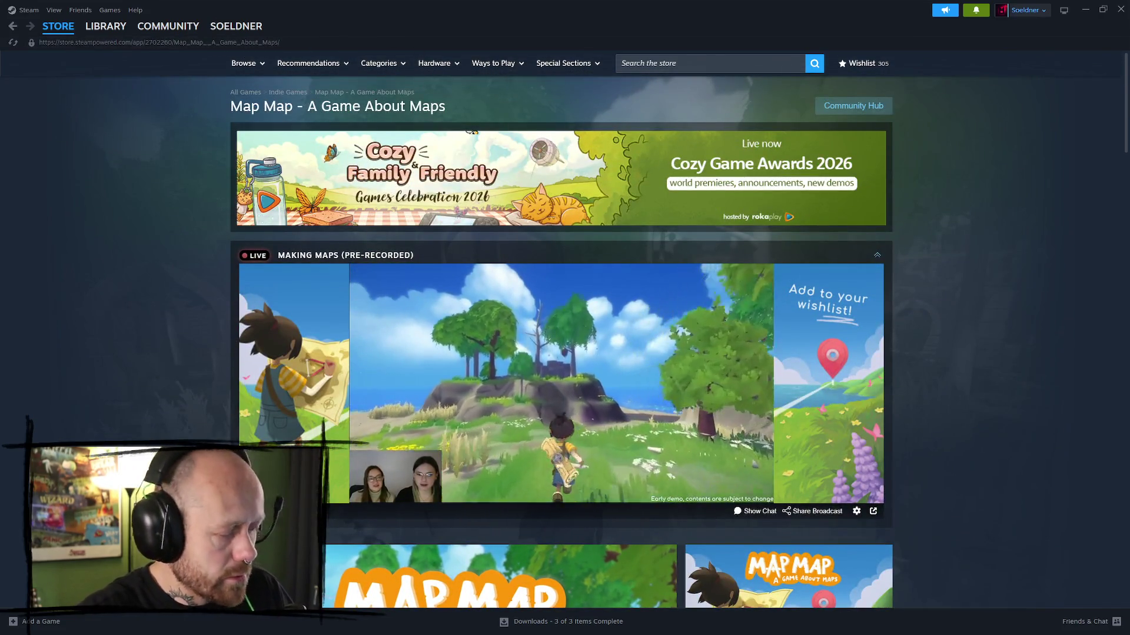
{"action": "left_click", "coordinate": [1089, 10]}
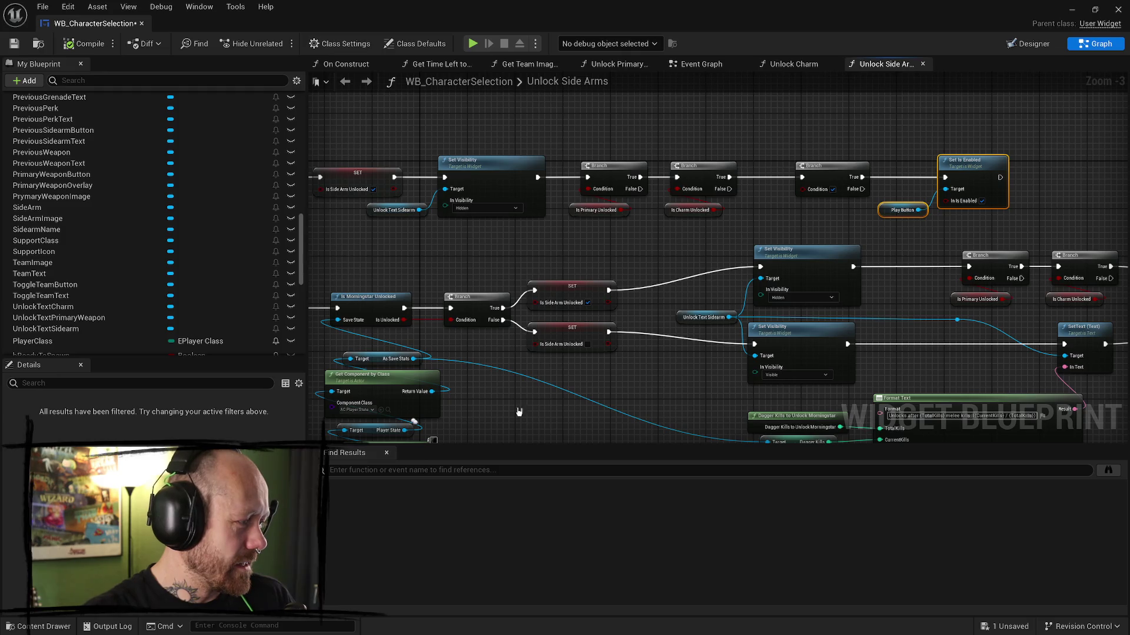
- Switch to the Unlock Charm graph and bring its unlock Branch nodes into view
{"action": "scroll", "coordinate": [519, 406], "scroll_direction": "down", "scroll_amount": 1}
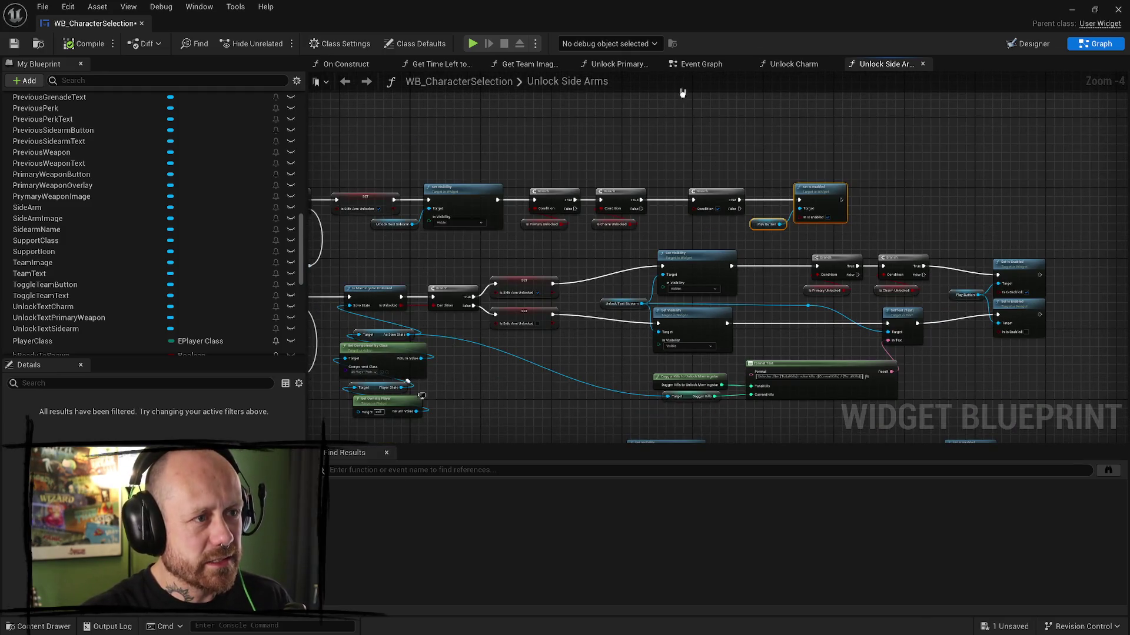
{"action": "left_click", "coordinate": [791, 66]}
{"action": "scroll", "coordinate": [839, 180], "scroll_direction": "down", "scroll_amount": 2}
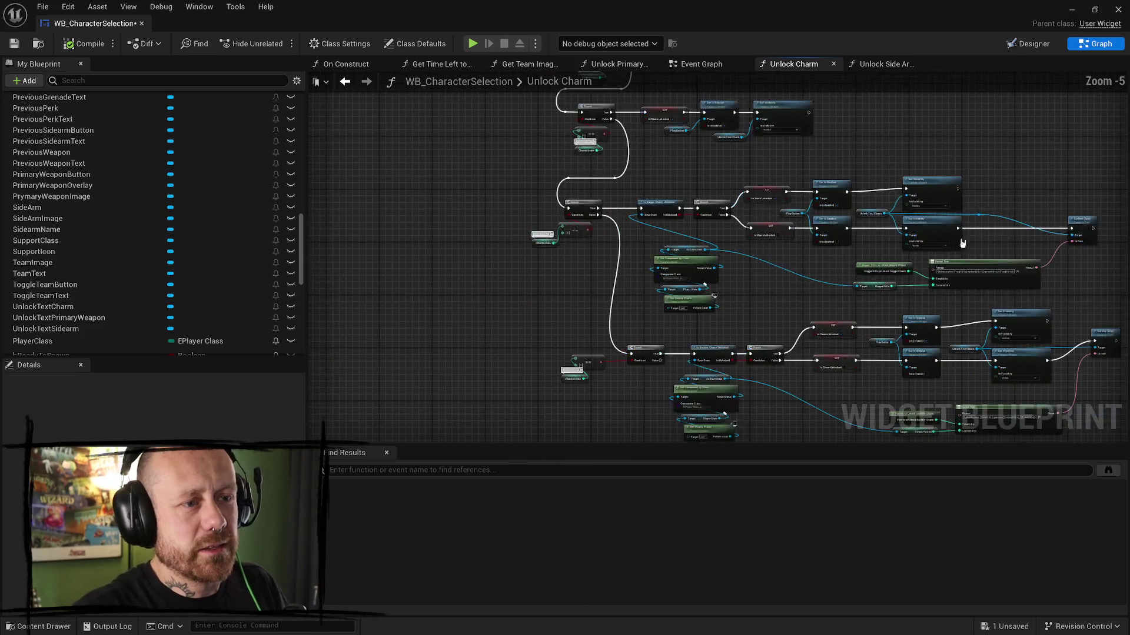
{"action": "scroll", "coordinate": [840, 180], "scroll_direction": "up", "scroll_amount": 3}
{"action": "mouse_move", "coordinate": [839, 179]}
{"action": "left_mouse_down"}
{"action": "mouse_move", "coordinate": [734, 230]}
{"action": "mouse_move", "coordinate": [792, 242]}
{"action": "mouse_move", "coordinate": [716, 288]}
{"action": "left_mouse_up"}
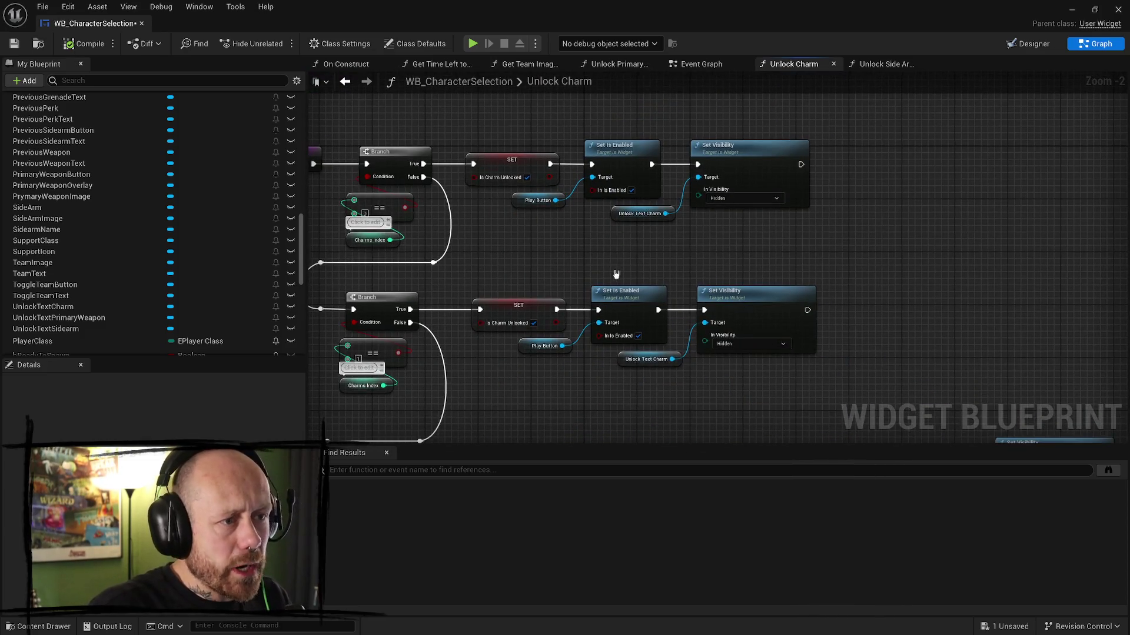
- Detach Set Is Enabled and Play Button, move them right, and link SET into Set Visibility
{"action": "mouse_move", "coordinate": [631, 154]}
{"action": "left_mouse_down"}
{"action": "mouse_move", "coordinate": [594, 217]}
{"action": "mouse_move", "coordinate": [565, 240]}
{"action": "left_mouse_up"}
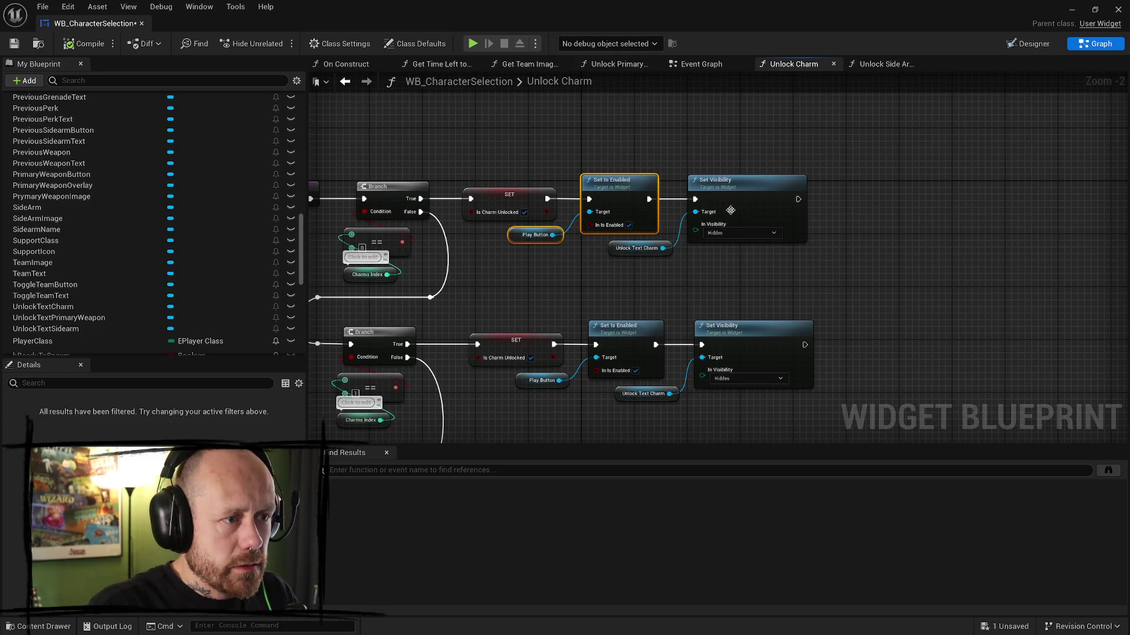
{"action": "left_click", "coordinate": [856, 262]}
{"action": "left_click", "coordinate": [649, 199], "text": "alt"}
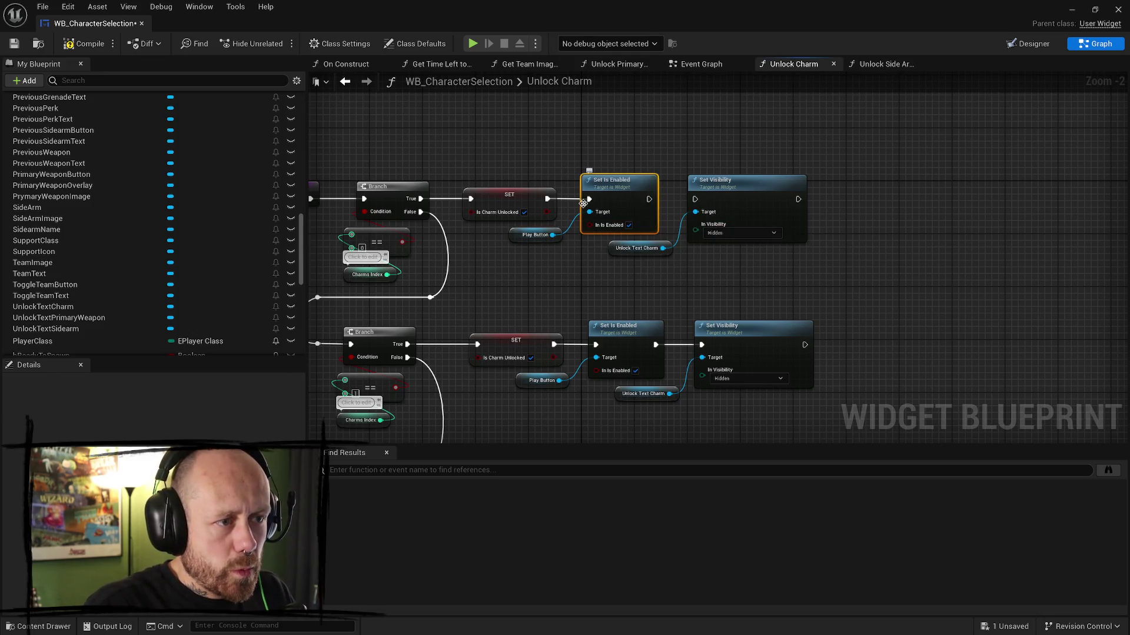
{"action": "left_click", "coordinate": [547, 199], "text": "alt"}
{"action": "left_click", "coordinate": [535, 235], "text": "ctrl"}
{"action": "mouse_move", "coordinate": [606, 193]}
{"action": "left_mouse_down"}
{"action": "mouse_move", "coordinate": [851, 193]}
{"action": "mouse_move", "coordinate": [997, 174]}
{"action": "left_mouse_up"}
{"action": "left_click_drag", "start_coordinate": [733, 171], "coordinate": [560, 241]}
{"action": "mouse_move", "coordinate": [547, 199]}
{"action": "left_mouse_down"}
{"action": "mouse_move", "coordinate": [624, 207]}
{"action": "mouse_move", "coordinate": [615, 211]}
{"action": "left_mouse_up"}
{"action": "left_click", "coordinate": [643, 178]}
{"action": "left_click_drag", "start_coordinate": [549, 198], "coordinate": [695, 199]}
{"action": "mouse_move", "coordinate": [603, 259]}
{"action": "left_mouse_down"}
{"action": "mouse_move", "coordinate": [738, 187]}
{"action": "mouse_move", "coordinate": [652, 188]}
{"action": "left_mouse_up"}
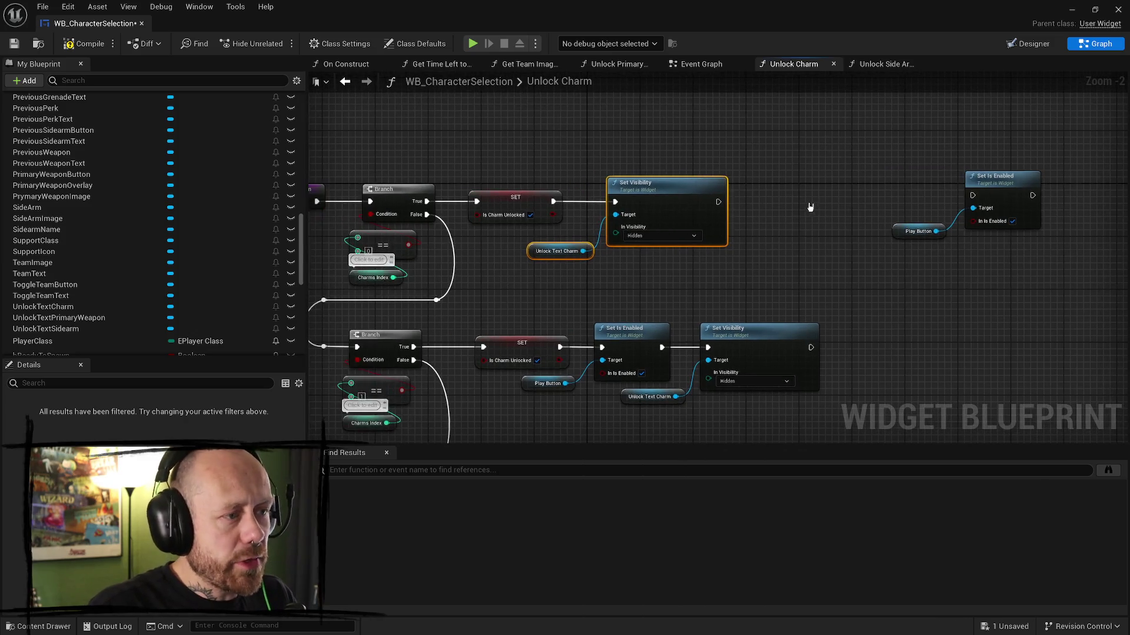
- Place a Get Is Side Arm Unlocked node to the right of Set Visibility
{"action": "left_click_drag", "start_coordinate": [810, 207], "coordinate": [798, 196]}
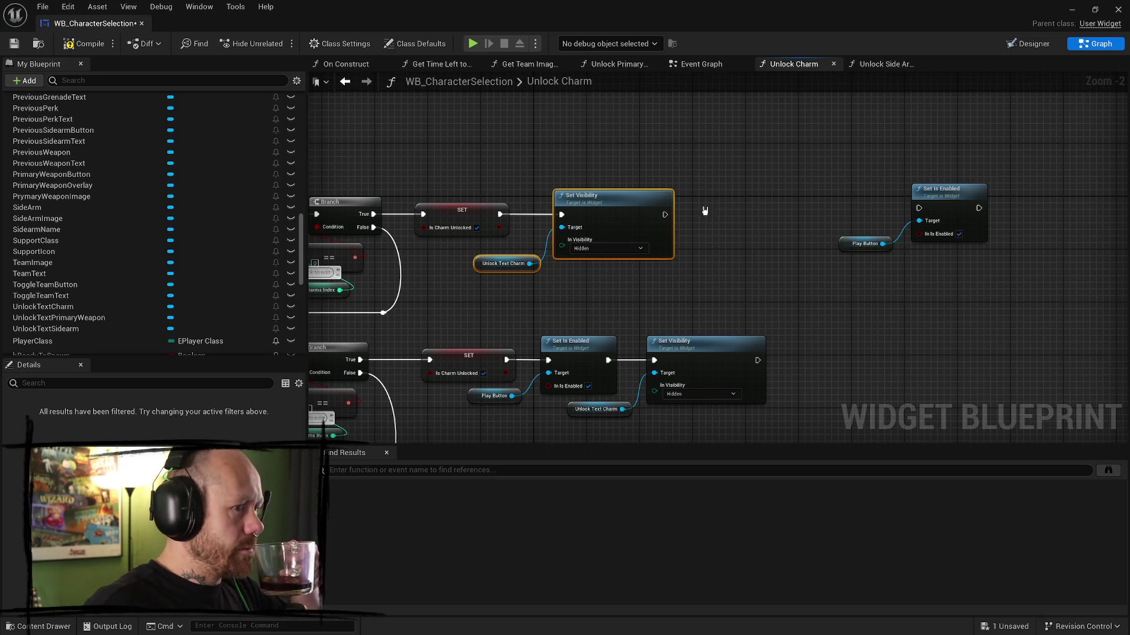
{"action": "left_click", "coordinate": [739, 220]}
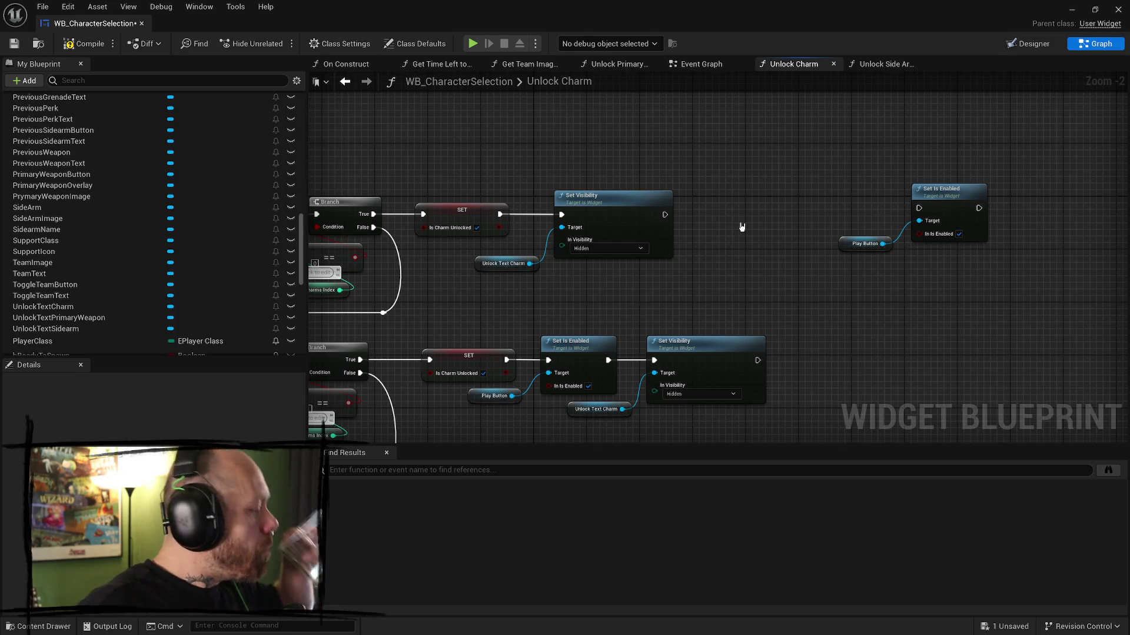
{"action": "right_click", "coordinate": [742, 227]}
{"action": "type", "text": "is i"}
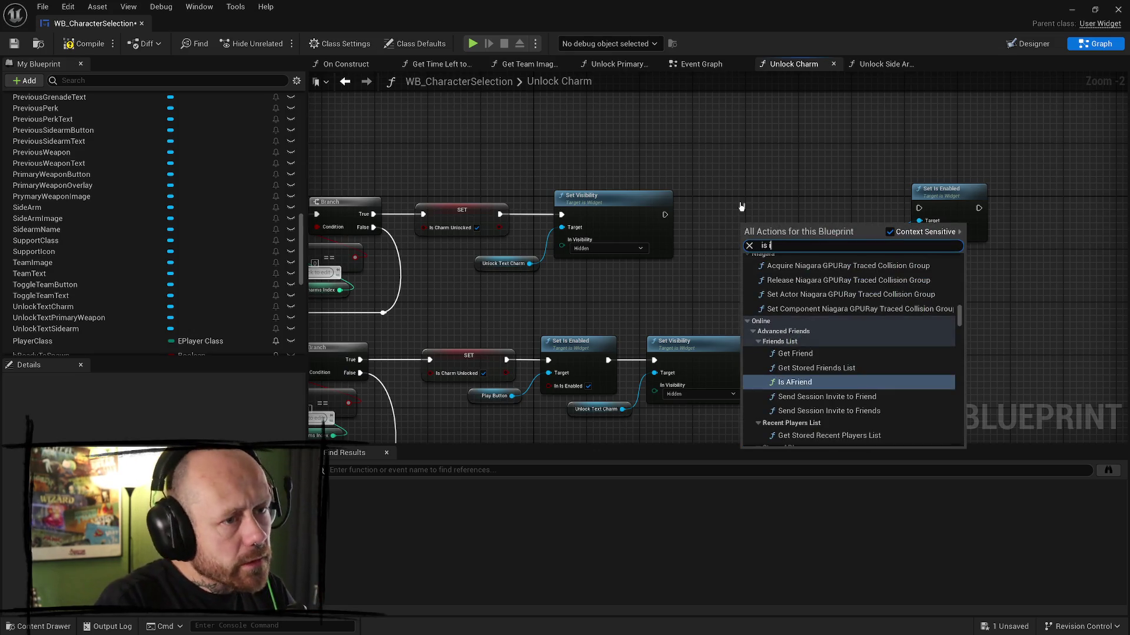
{"action": "key", "text": "BackSpace"}
{"action": "key", "text": "BackSpace"}
{"action": "type", "text": "sidear"}
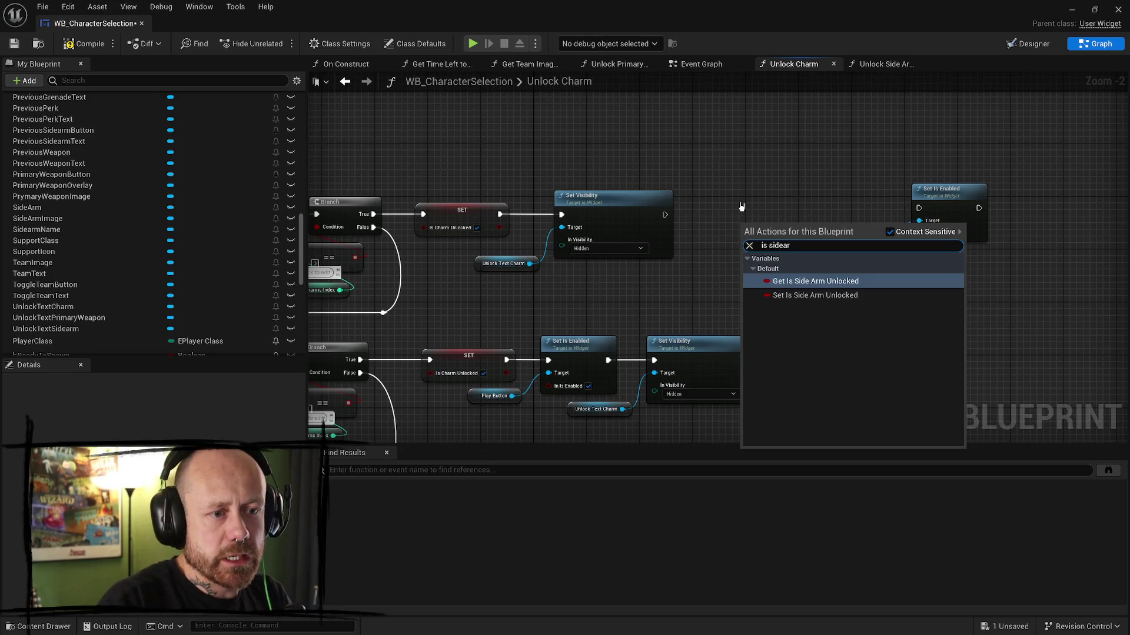
{"action": "key", "text": "Return"}
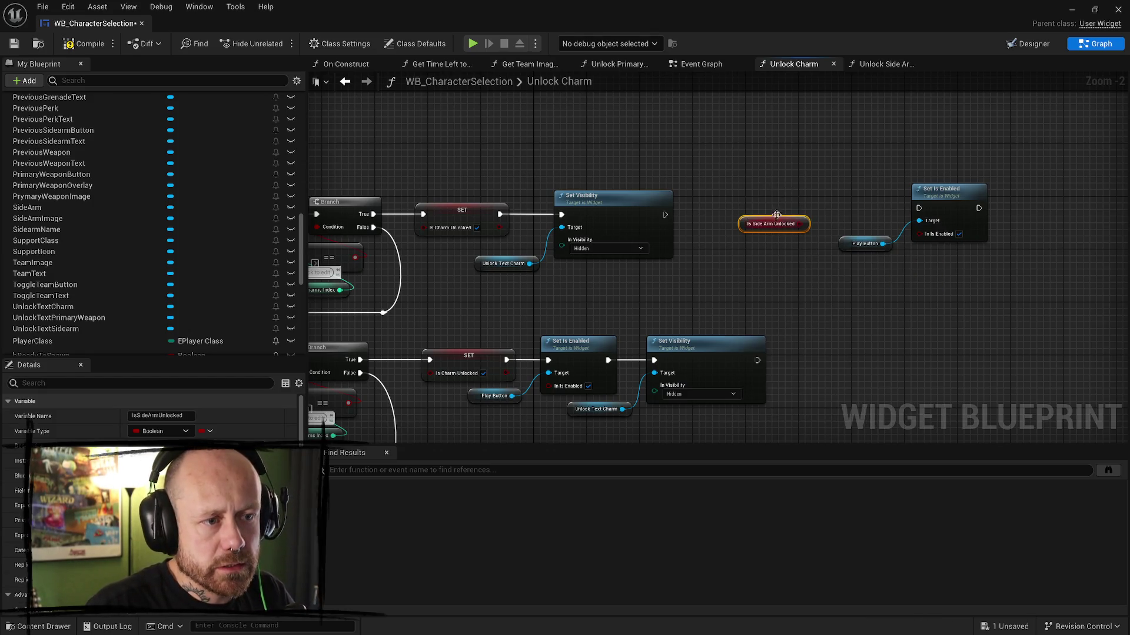
- Add a Branch on Is Side Arm Unlocked, fed by Set Visibility, whose True drives Set Is Enabled
{"action": "left_click_drag", "start_coordinate": [801, 223], "coordinate": [784, 171]}
{"action": "type", "text": "branch"}
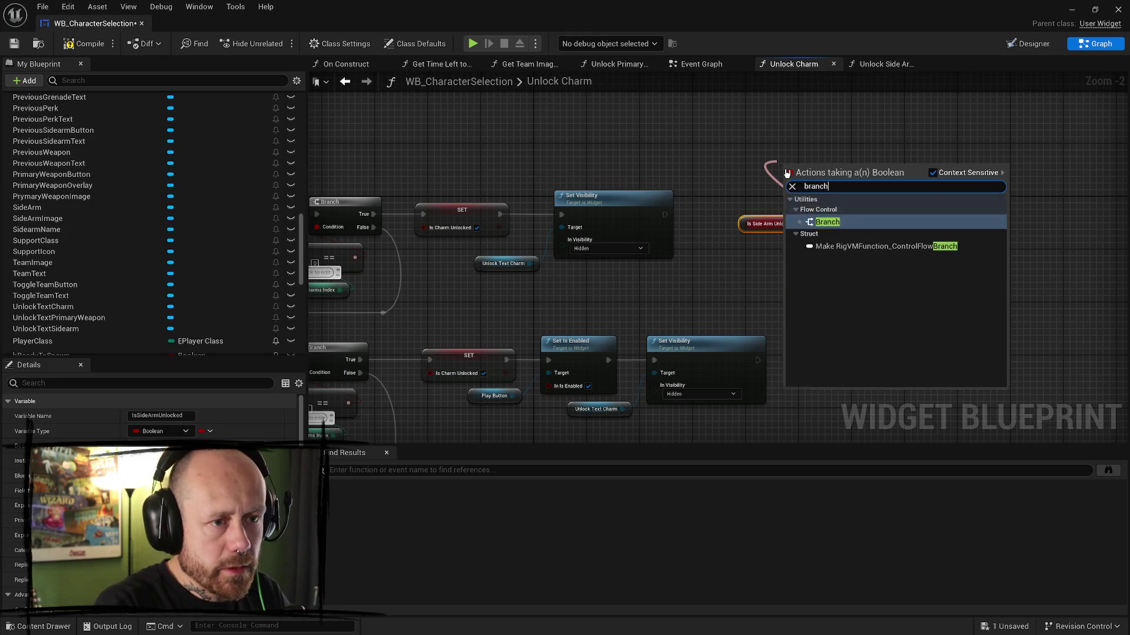
{"action": "key", "text": "Return"}
{"action": "left_click_drag", "start_coordinate": [665, 214], "coordinate": [786, 181]}
{"action": "left_click_drag", "start_coordinate": [829, 148], "coordinate": [774, 238]}
{"action": "mouse_move", "coordinate": [839, 181]}
{"action": "left_mouse_down"}
{"action": "mouse_move", "coordinate": [782, 215]}
{"action": "mouse_move", "coordinate": [918, 208]}
{"action": "left_mouse_up"}
{"action": "left_click_drag", "start_coordinate": [801, 300], "coordinate": [682, 177]}
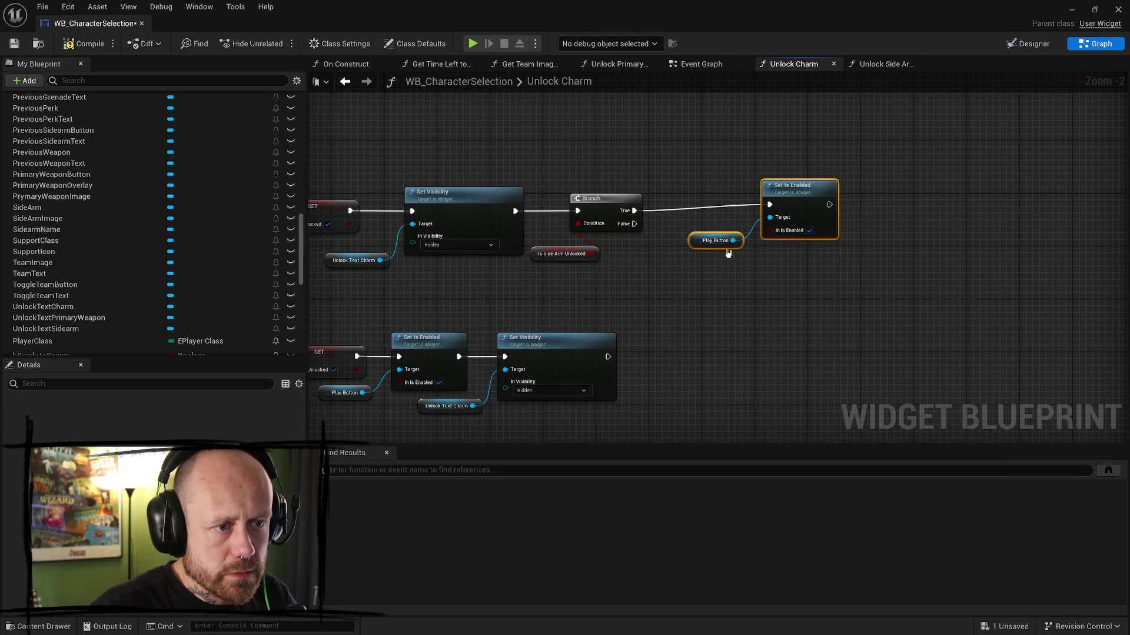
{"action": "left_click_drag", "start_coordinate": [791, 190], "coordinate": [923, 195]}
- Add a Get Is Primary Unlocked node, deleting a mistakenly inserted setter first
{"action": "left_click_drag", "start_coordinate": [633, 213], "coordinate": [696, 193]}
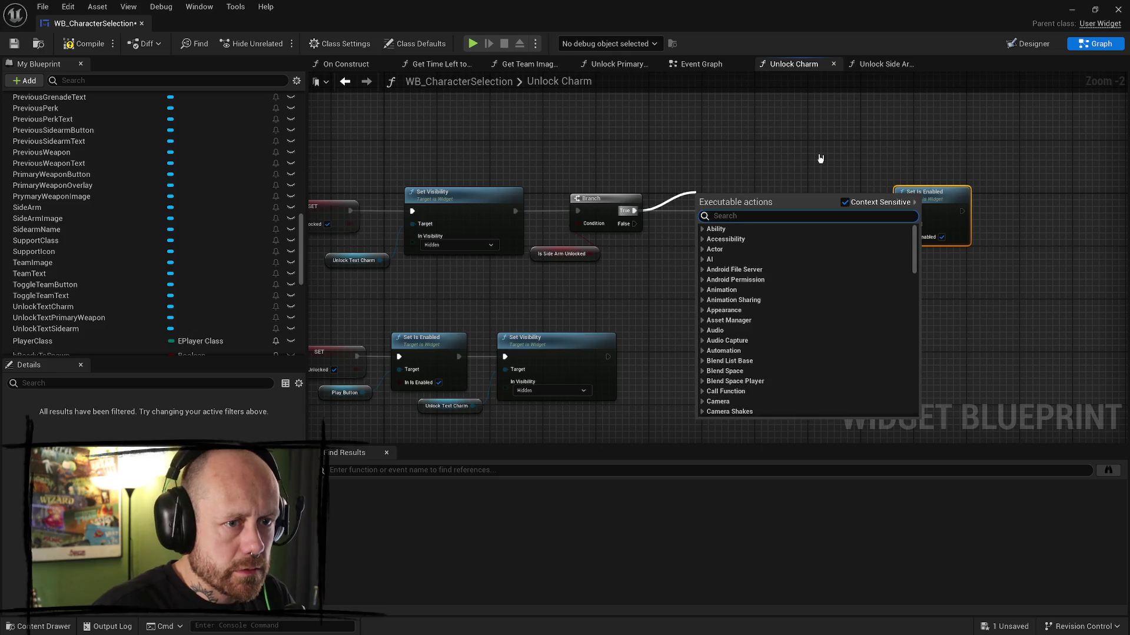
{"action": "type", "text": "is"}
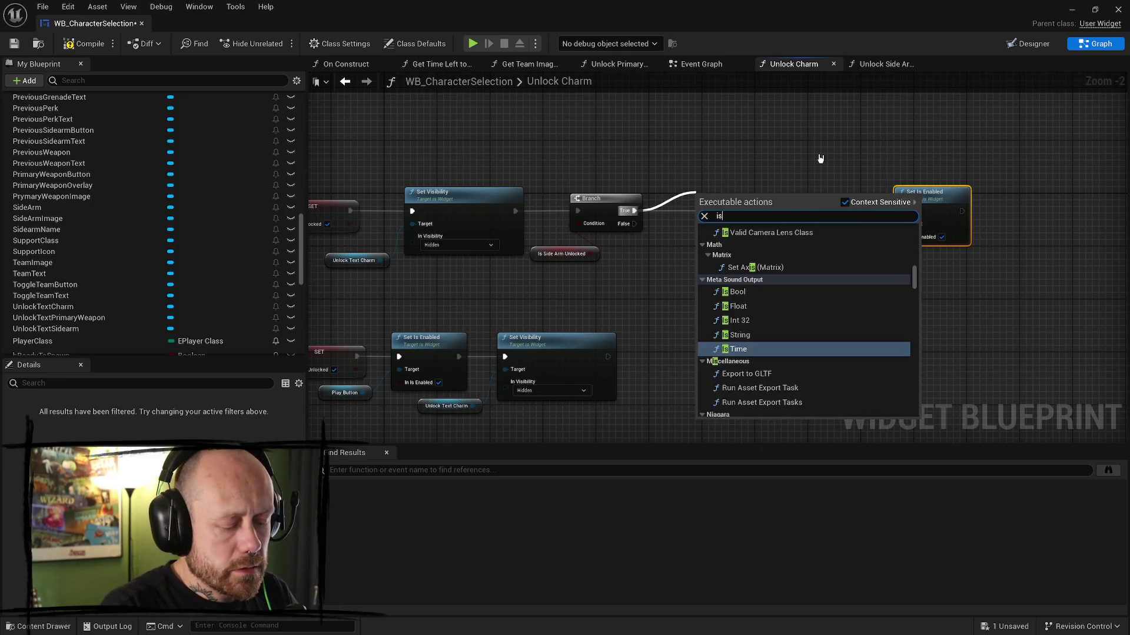
{"action": "type", "text": " primar"}
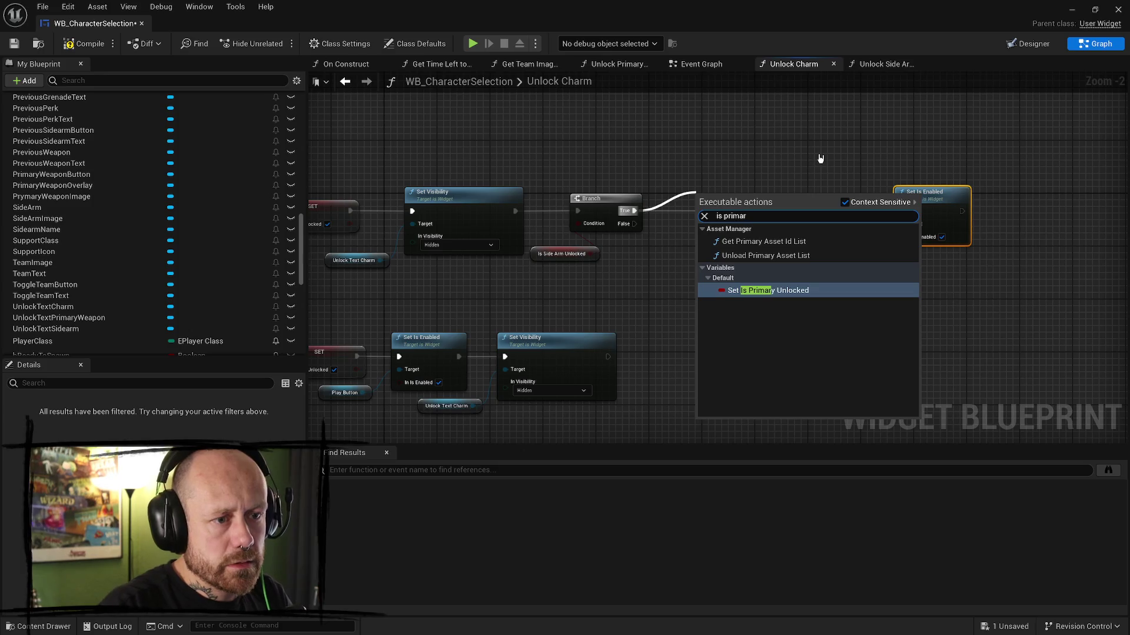
{"action": "key", "text": "Return"}
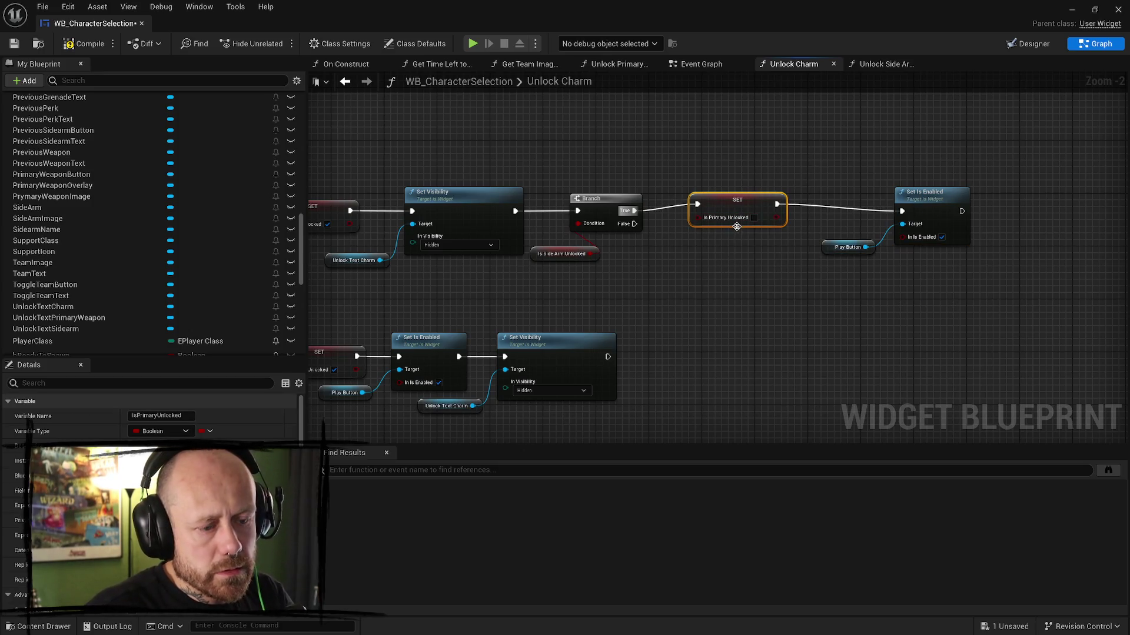
{"action": "key", "text": "Delete"}
{"action": "right_click", "coordinate": [686, 294]}
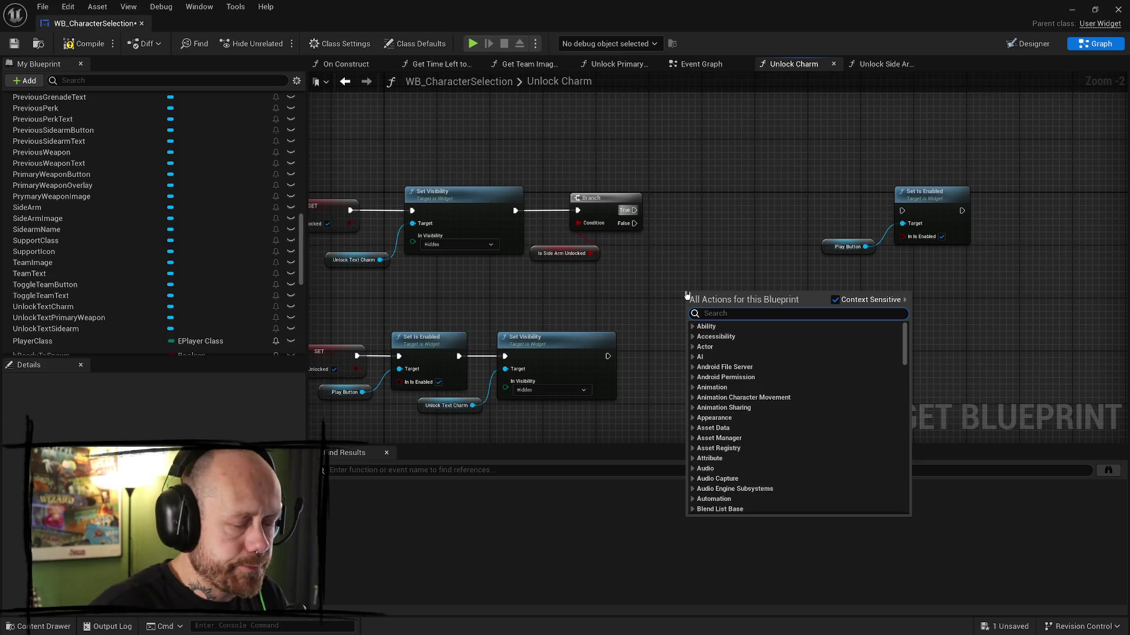
{"action": "type", "text": "is primar"}
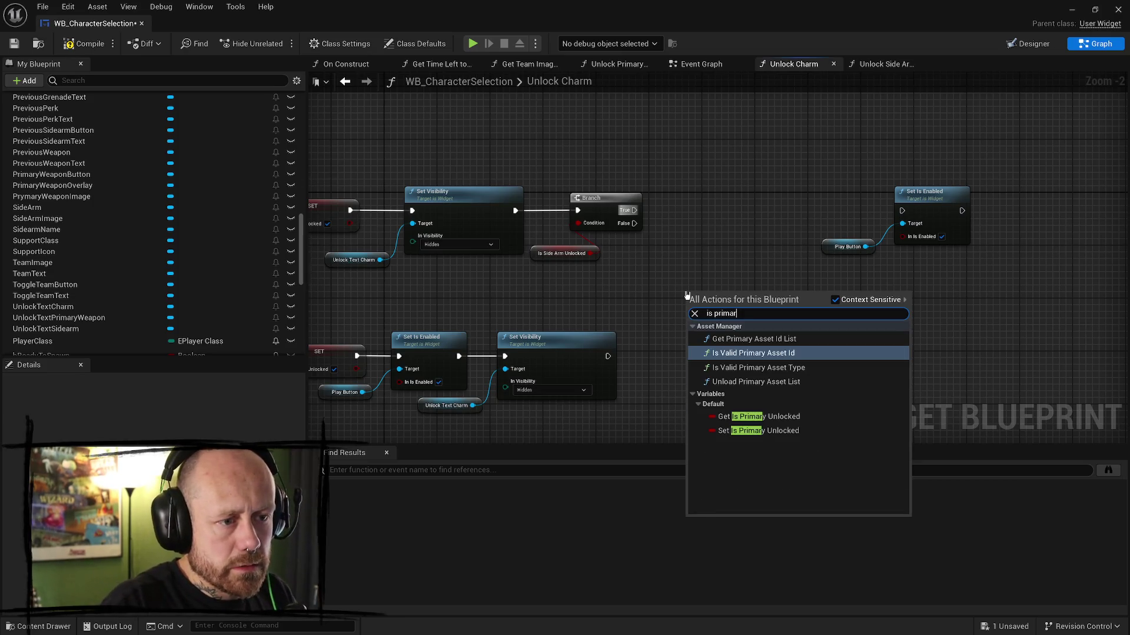
{"action": "key", "text": "Down"}
{"action": "key", "text": "Down"}
{"action": "key", "text": "Down"}
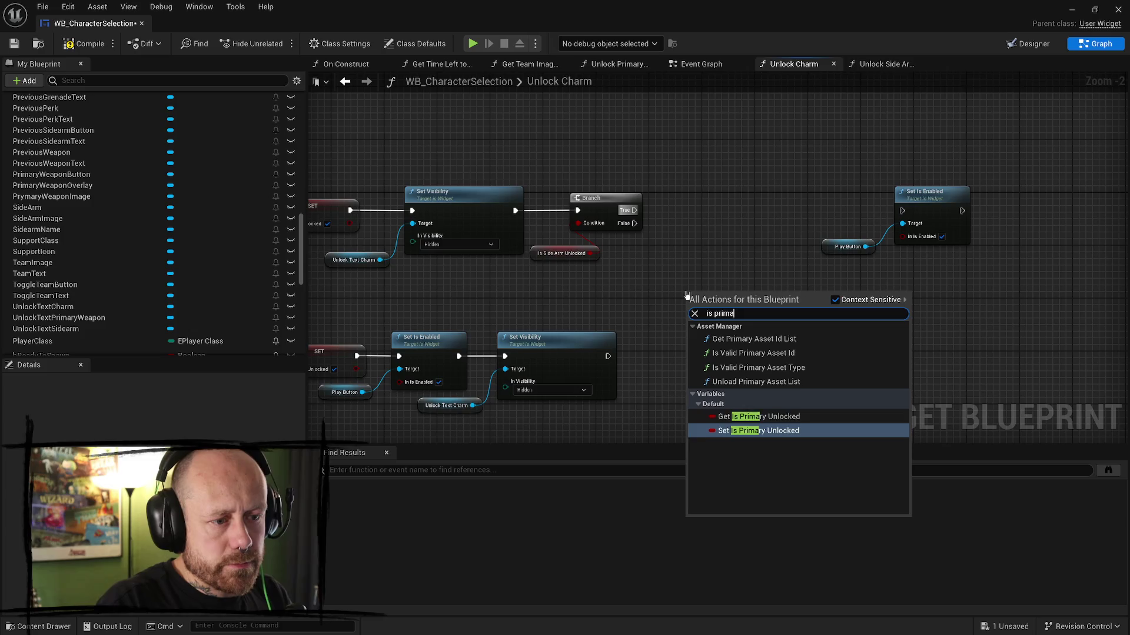
{"action": "key", "text": "Down"}
{"action": "key", "text": "Up"}
{"action": "key", "text": "Return"}
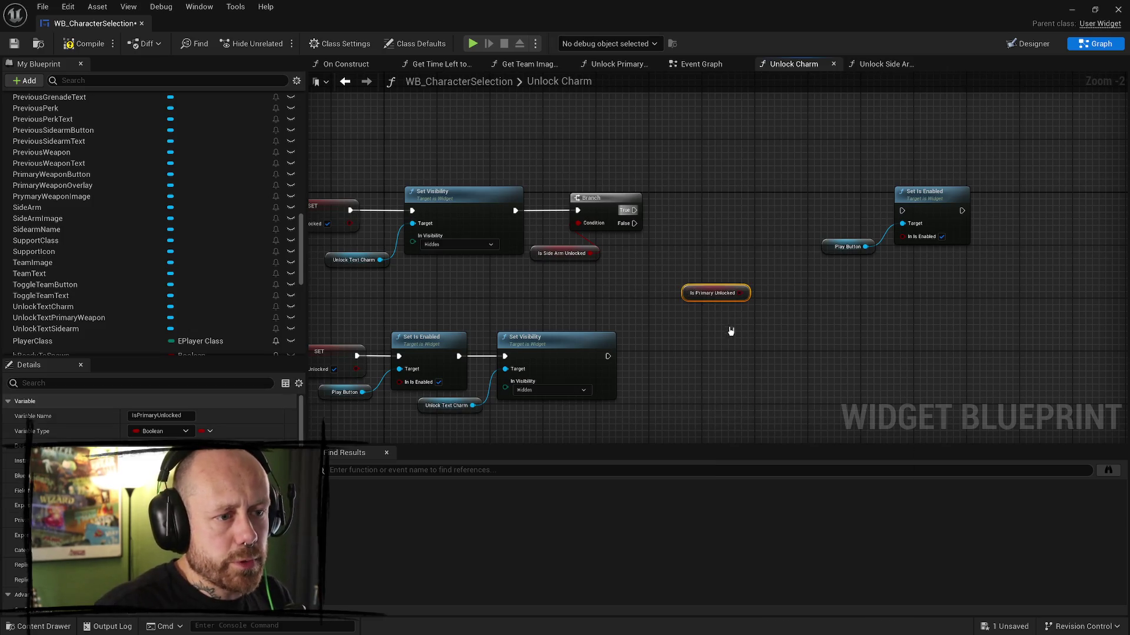
- Add a second Branch checking Is Primary Unlocked, chained from the first Branch's True
{"action": "left_click_drag", "start_coordinate": [743, 295], "coordinate": [705, 226]}
{"action": "type", "text": "branch"}
{"action": "key", "text": "Return"}
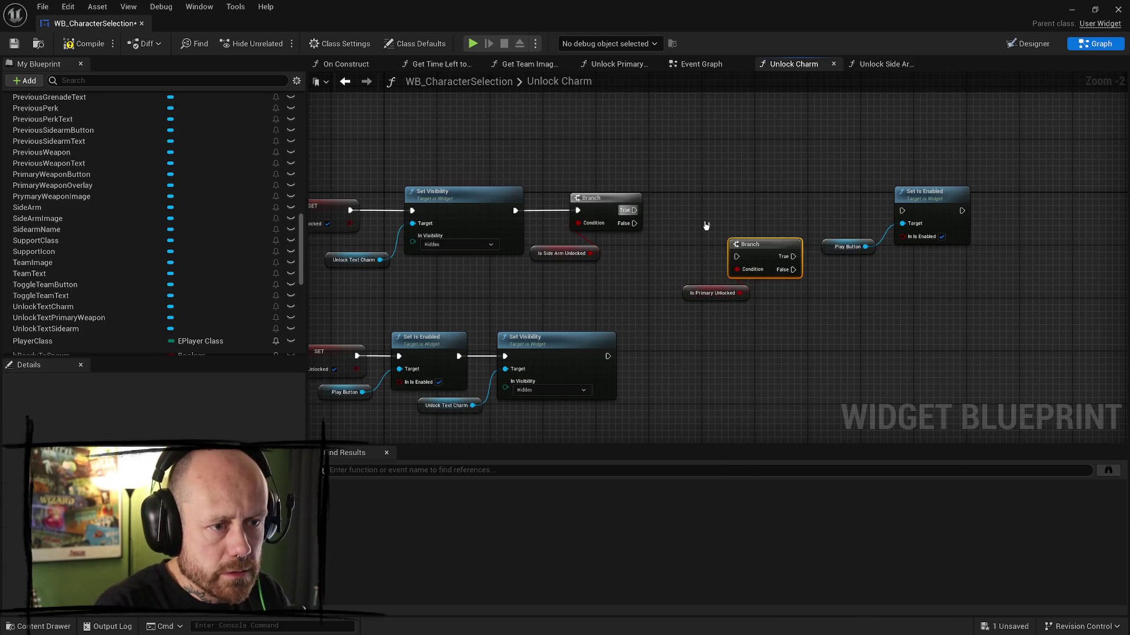
{"action": "mouse_move", "coordinate": [606, 198]}
{"action": "left_mouse_down"}
{"action": "mouse_move", "coordinate": [736, 256]}
{"action": "mouse_move", "coordinate": [713, 207]}
{"action": "left_mouse_up"}
{"action": "left_click", "coordinate": [759, 245]}
{"action": "left_click", "coordinate": [711, 292], "text": "shift"}
{"action": "left_click", "coordinate": [650, 254]}
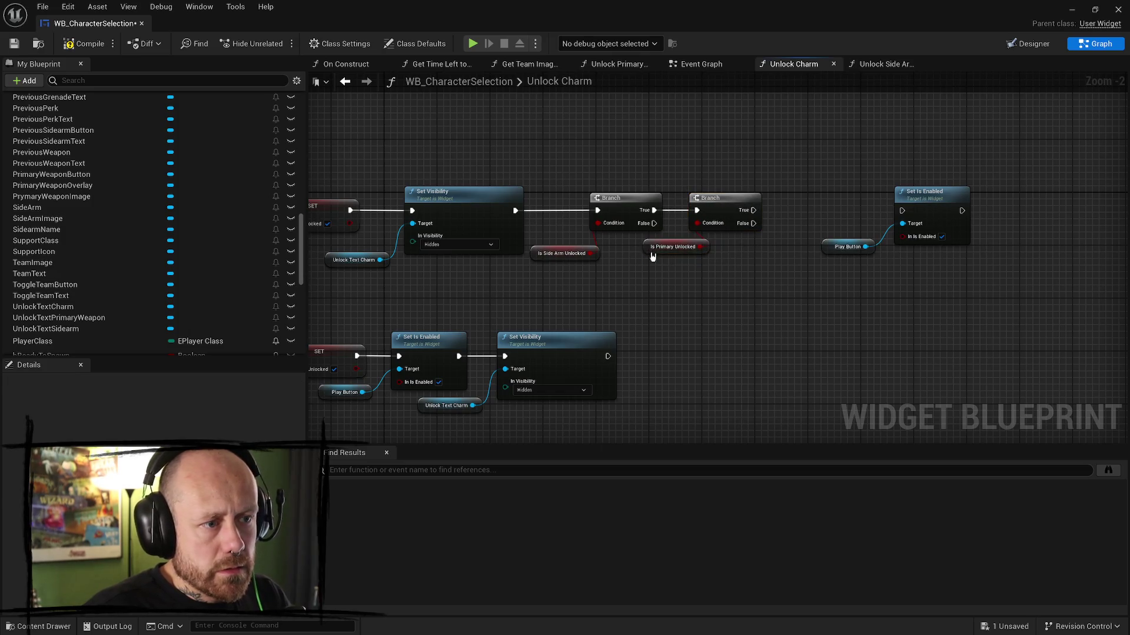
{"action": "left_click_drag", "start_coordinate": [650, 254], "coordinate": [682, 261]}
- Wire the second Branch's True into Set Is Enabled, tidy the nodes, and compile
{"action": "left_click_drag", "start_coordinate": [747, 211], "coordinate": [902, 211]}
{"action": "left_click", "coordinate": [930, 191]}
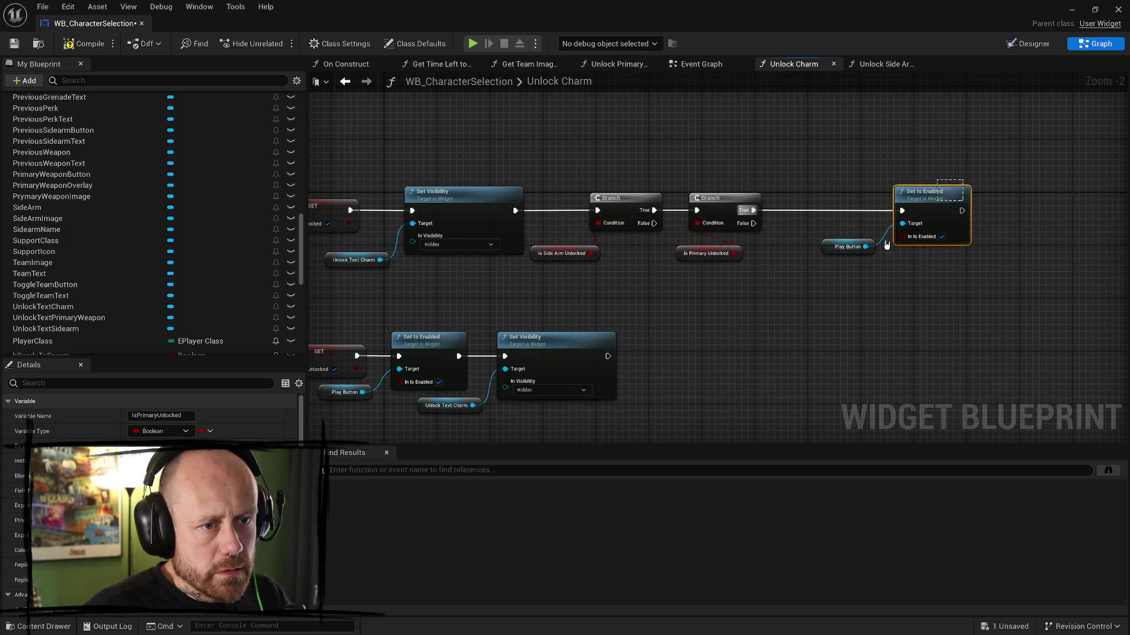
{"action": "left_click", "coordinate": [847, 246], "text": "shift"}
{"action": "left_click_drag", "start_coordinate": [847, 247], "coordinate": [807, 246]}
{"action": "left_click", "coordinate": [81, 47]}
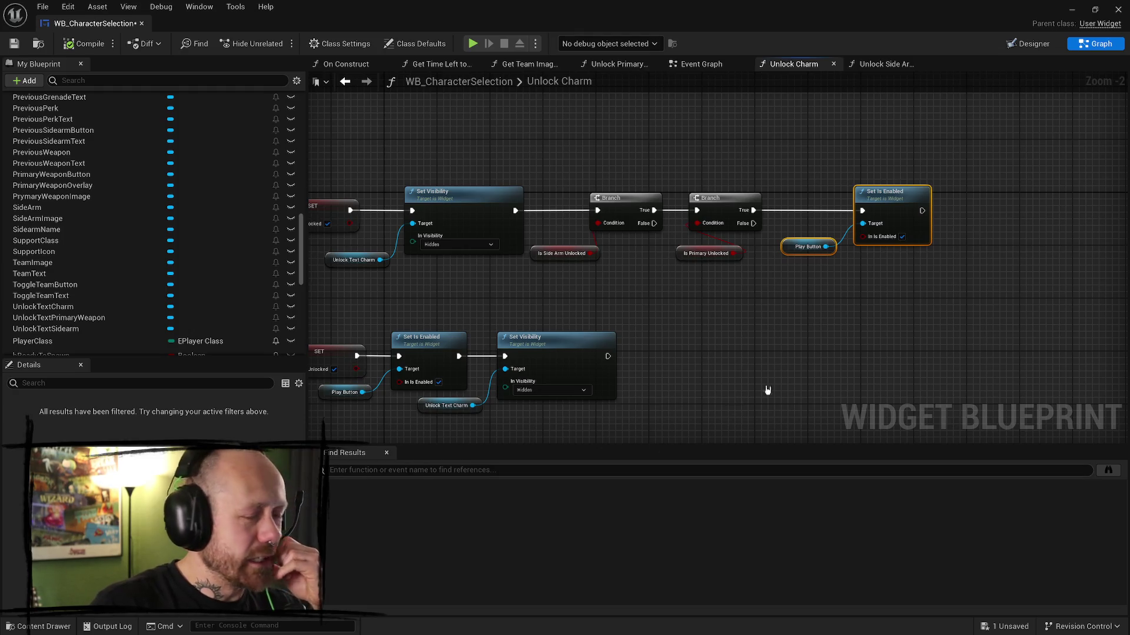
- Line the Is Side Arm Unlocked getter up under its Branch and select both checks
{"action": "scroll", "coordinate": [782, 330], "scroll_direction": "up", "scroll_amount": 2}
{"action": "left_click", "coordinate": [580, 311]}
{"action": "left_click_drag", "start_coordinate": [581, 316], "coordinate": [696, 286]}
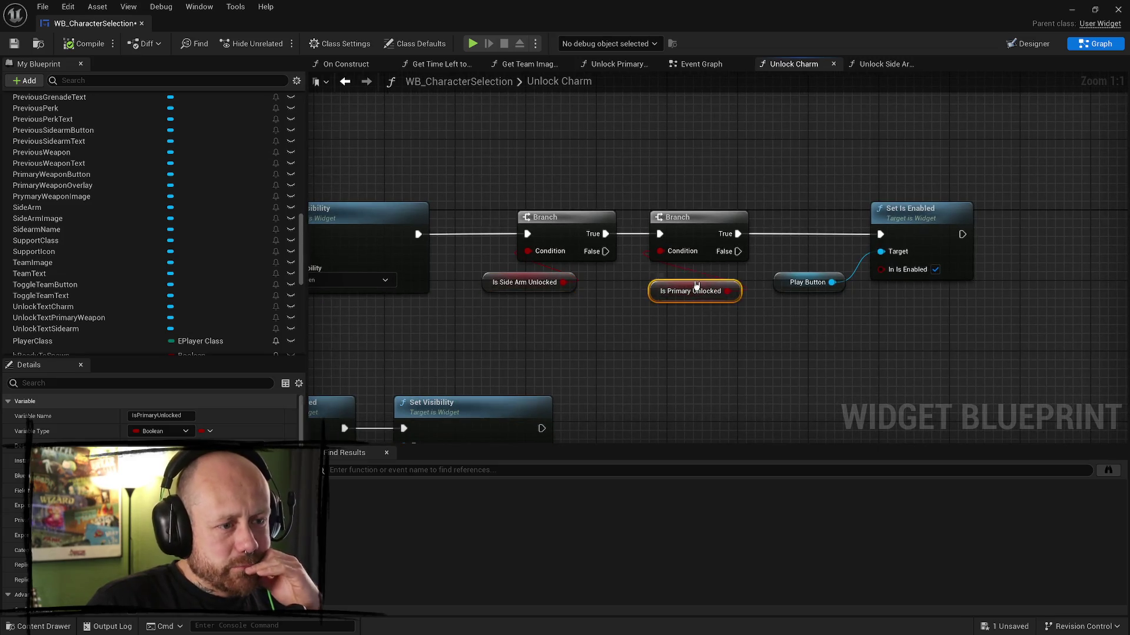
{"action": "left_click_drag", "start_coordinate": [698, 185], "coordinate": [547, 285]}
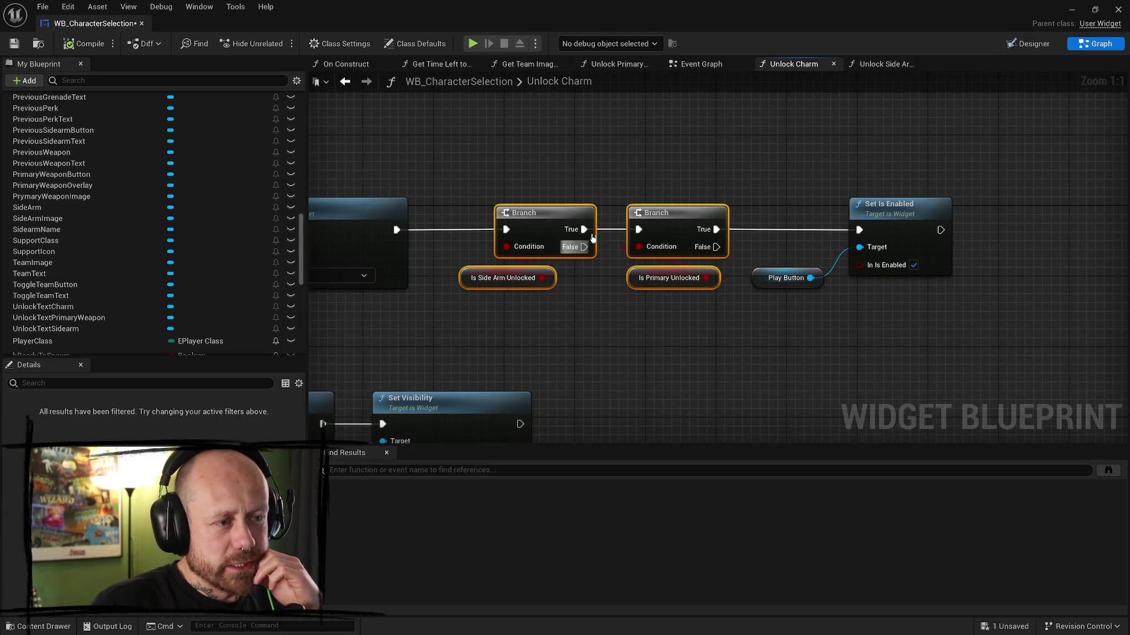
{"action": "scroll", "coordinate": [655, 297], "scroll_direction": "down", "scroll_amount": 5}
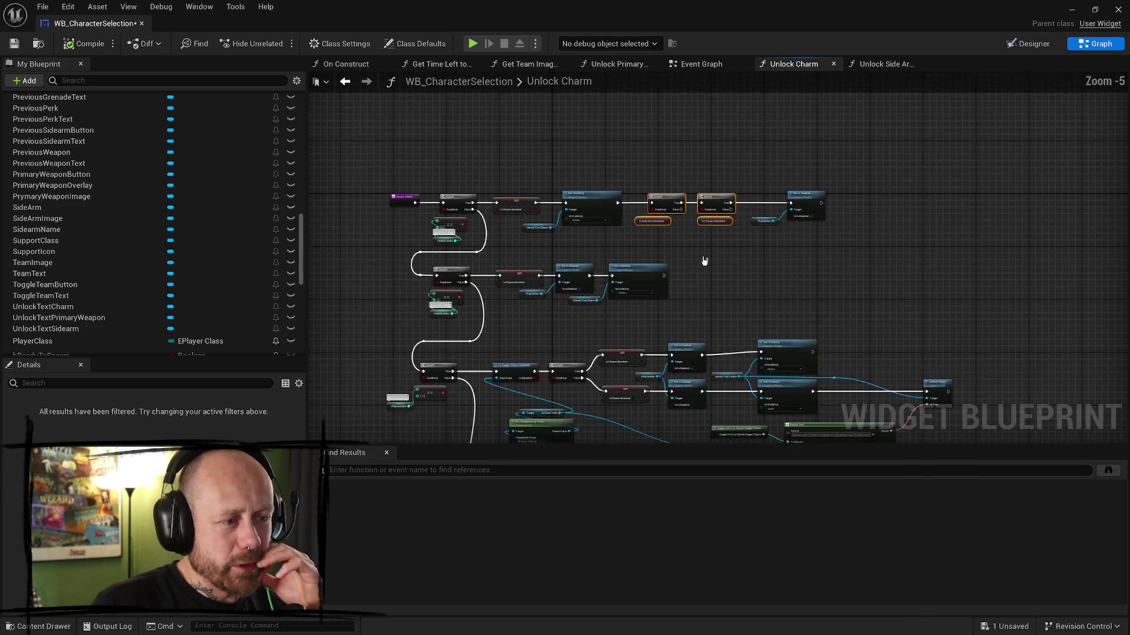
{"action": "scroll", "coordinate": [705, 262], "scroll_direction": "up", "scroll_amount": 2}
- In Unlock Side Arms, delete the redundant third Branch and wire True straight to Set Is Enabled
{"action": "left_click", "coordinate": [882, 63]}
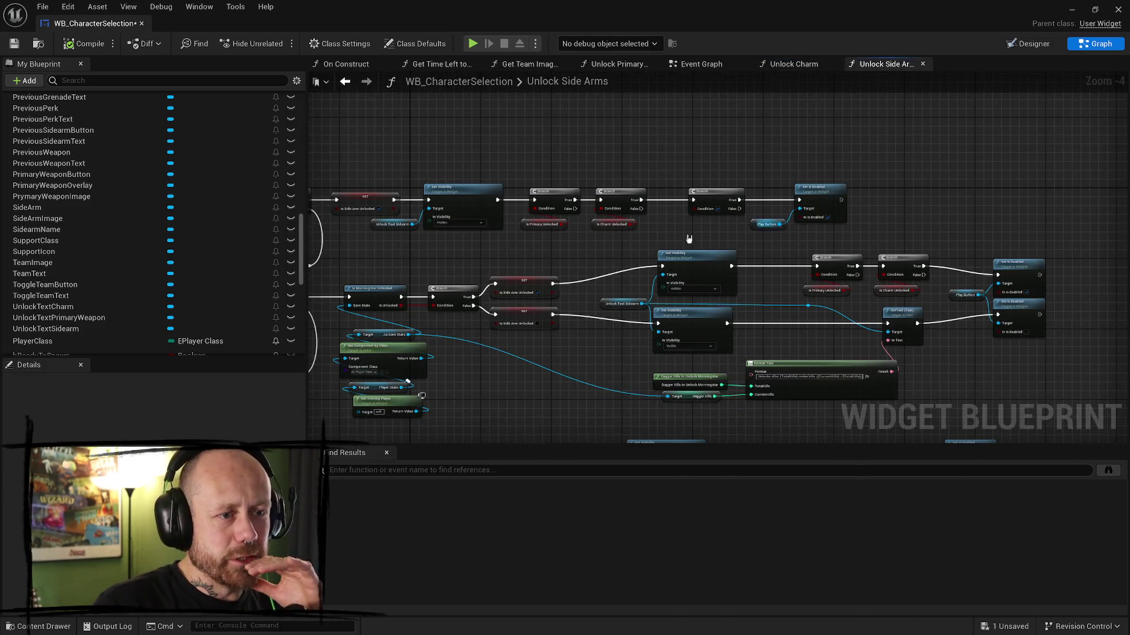
{"action": "scroll", "coordinate": [661, 246], "scroll_direction": "up", "scroll_amount": 1}
{"action": "scroll", "coordinate": [661, 246], "scroll_direction": "up", "scroll_amount": 1}
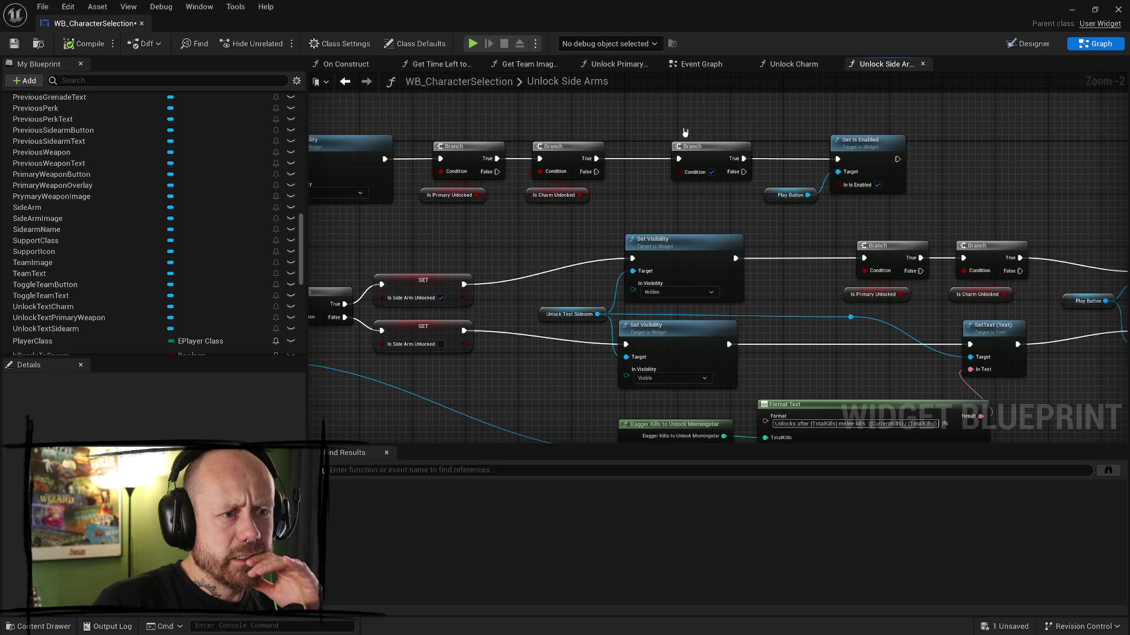
{"action": "scroll", "coordinate": [723, 205], "scroll_direction": "down", "scroll_amount": 2}
{"action": "left_click", "coordinate": [656, 195]}
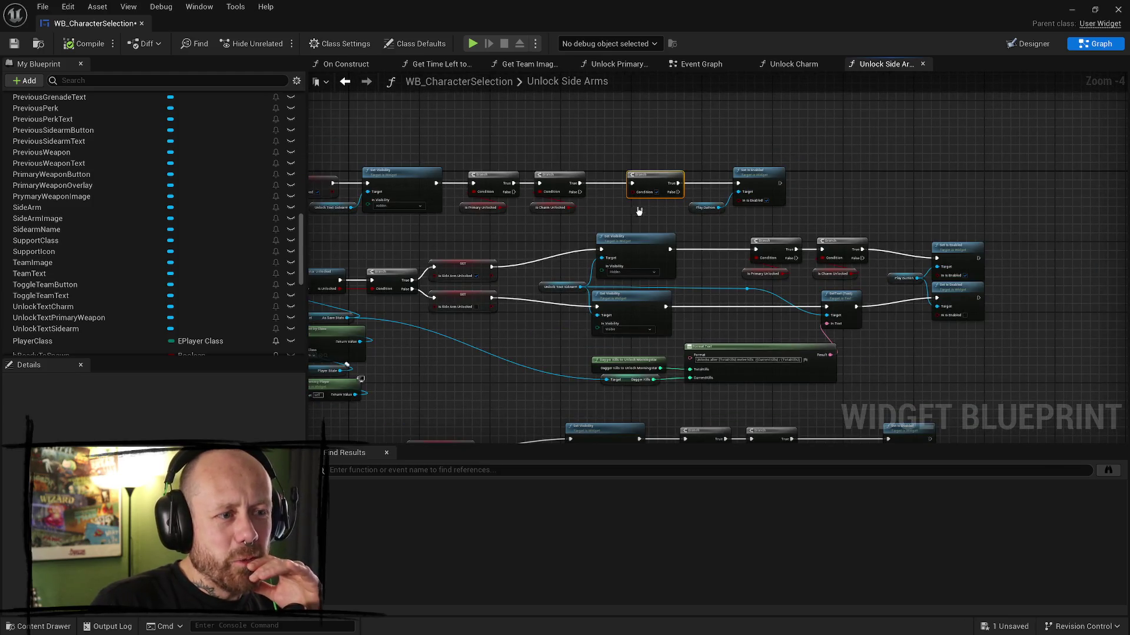
{"action": "scroll", "coordinate": [639, 219], "scroll_direction": "up", "scroll_amount": 2}
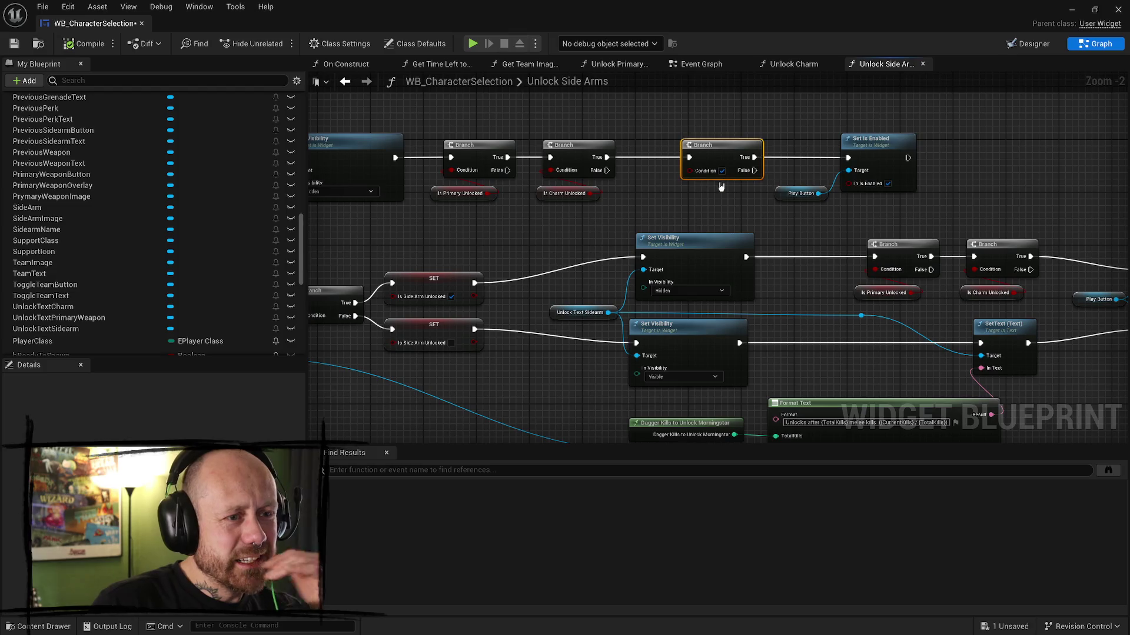
{"action": "key", "text": "Delete"}
{"action": "left_click_drag", "start_coordinate": [610, 157], "coordinate": [848, 158]}
{"action": "mouse_move", "coordinate": [913, 202]}
{"action": "left_mouse_down"}
{"action": "mouse_move", "coordinate": [803, 118]}
{"action": "mouse_move", "coordinate": [823, 142]}
{"action": "mouse_move", "coordinate": [742, 141]}
{"action": "left_mouse_up"}
{"action": "left_click_drag", "start_coordinate": [1040, 186], "coordinate": [895, 133]}
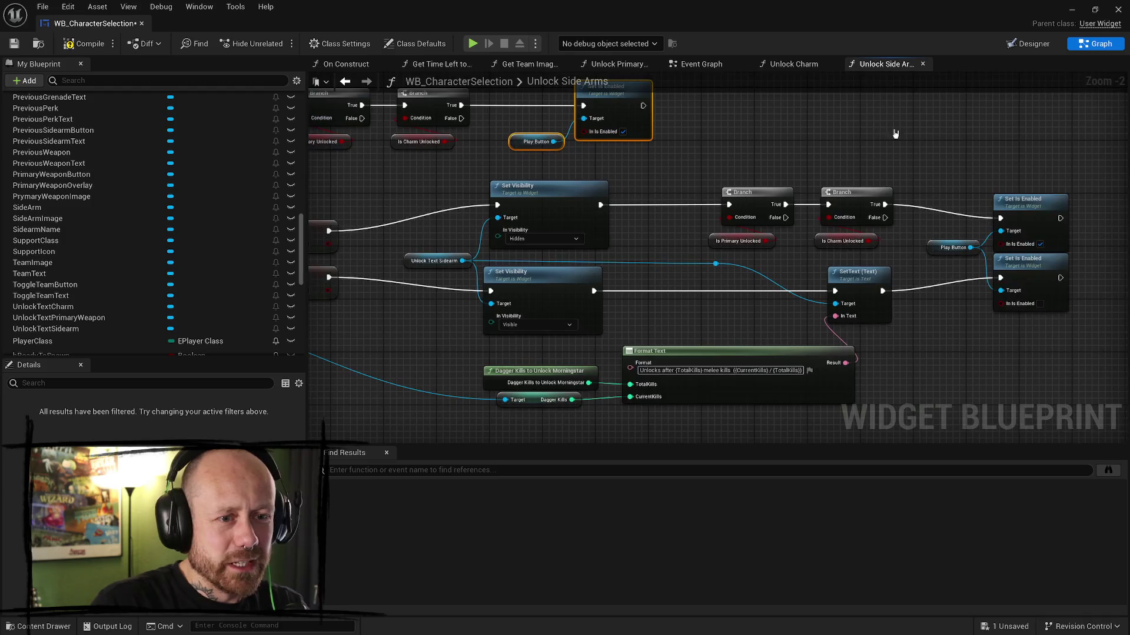
- Look over the lower unlock rows of Unlock Side Arms, then return to Unlock Charm
{"action": "left_click_drag", "start_coordinate": [817, 133], "coordinate": [765, 182]}
{"action": "scroll", "coordinate": [765, 182], "scroll_direction": "down", "scroll_amount": 1}
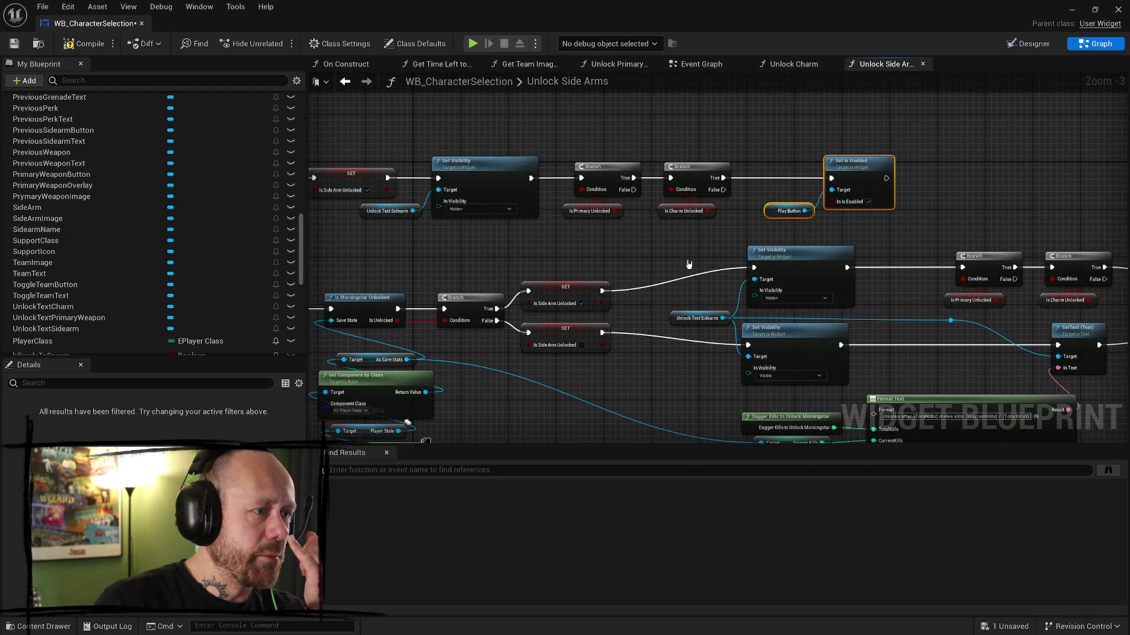
{"action": "mouse_move", "coordinate": [688, 261]}
{"action": "left_mouse_down"}
{"action": "mouse_move", "coordinate": [670, 234]}
{"action": "mouse_move", "coordinate": [592, 306]}
{"action": "left_mouse_up"}
{"action": "mouse_move", "coordinate": [871, 304]}
{"action": "left_mouse_down"}
{"action": "mouse_move", "coordinate": [749, 290]}
{"action": "mouse_move", "coordinate": [810, 307]}
{"action": "mouse_move", "coordinate": [930, 274]}
{"action": "mouse_move", "coordinate": [615, 272]}
{"action": "mouse_move", "coordinate": [590, 312]}
{"action": "mouse_move", "coordinate": [661, 383]}
{"action": "mouse_move", "coordinate": [644, 353]}
{"action": "left_mouse_up"}
{"action": "scroll", "coordinate": [614, 273], "scroll_direction": "down", "scroll_amount": 2}
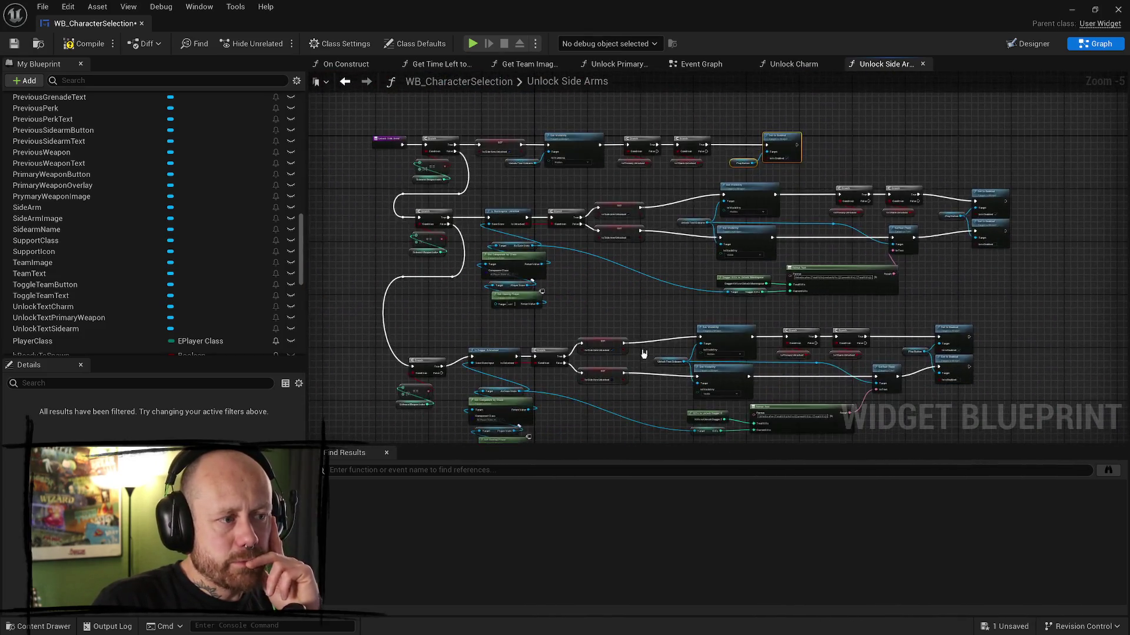
{"action": "scroll", "coordinate": [638, 297], "scroll_direction": "up", "scroll_amount": 2}
{"action": "left_click", "coordinate": [778, 65]}
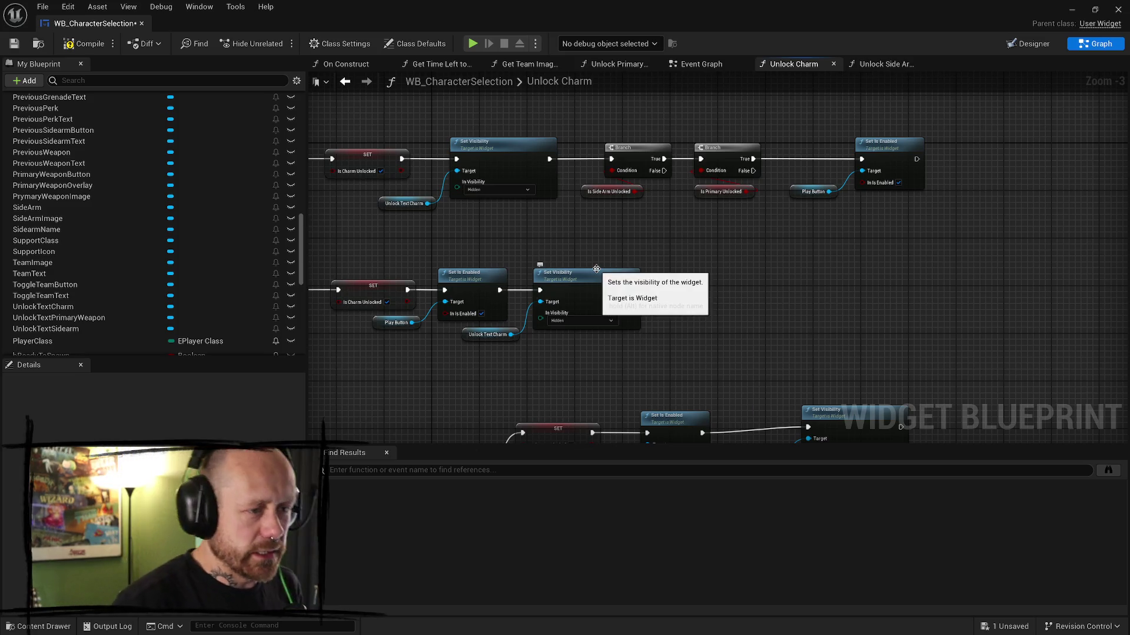
- Move Set Visibility and Unlock Text Charm next to SET and wire SET into Set Visibility
{"action": "scroll", "coordinate": [743, 317], "scroll_direction": "up", "scroll_amount": 1}
{"action": "scroll", "coordinate": [797, 307], "scroll_direction": "down", "scroll_amount": 1}
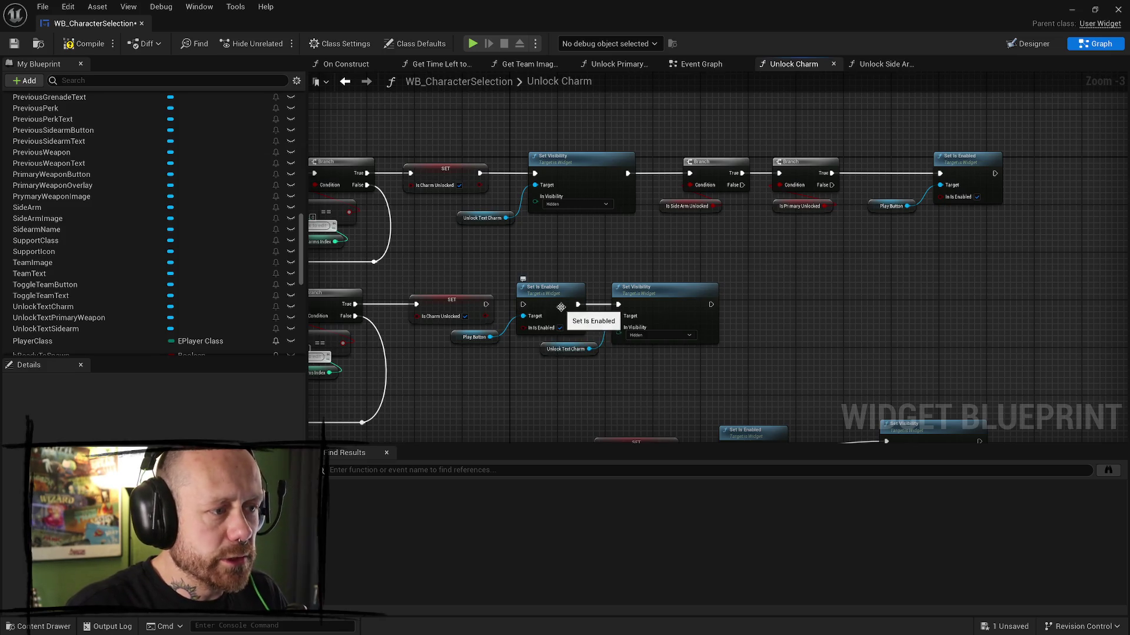
{"action": "mouse_move", "coordinate": [536, 278]}
{"action": "left_mouse_down"}
{"action": "mouse_move", "coordinate": [493, 345]}
{"action": "mouse_move", "coordinate": [986, 337]}
{"action": "left_mouse_up"}
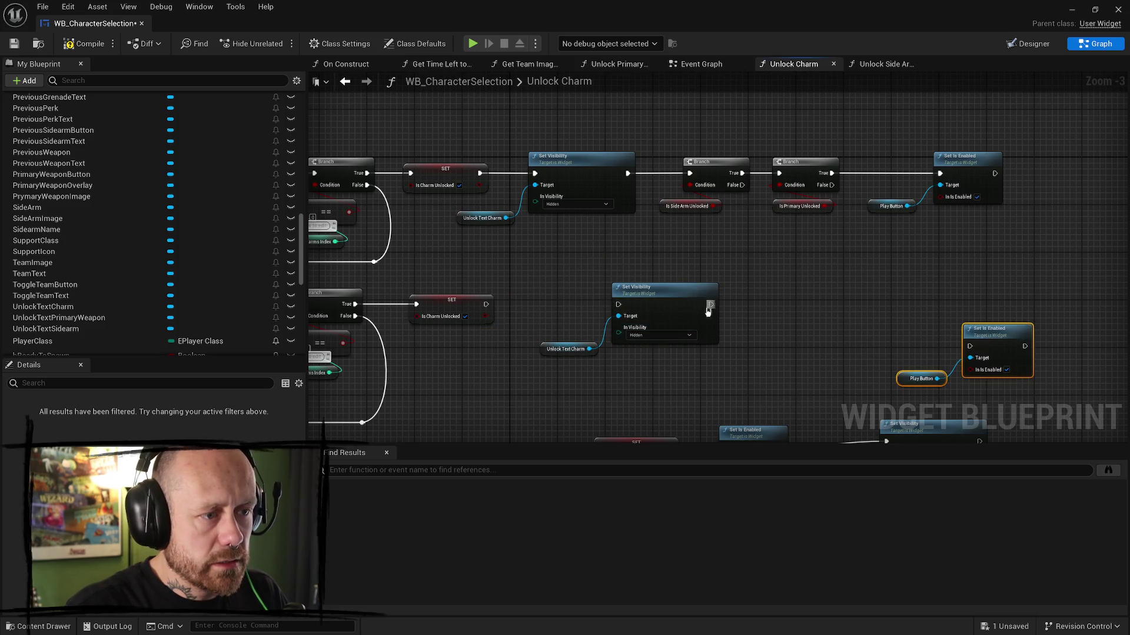
{"action": "left_click", "coordinate": [650, 297]}
{"action": "left_click", "coordinate": [565, 349], "text": "ctrl"}
{"action": "left_click_drag", "start_coordinate": [564, 349], "coordinate": [494, 354]}
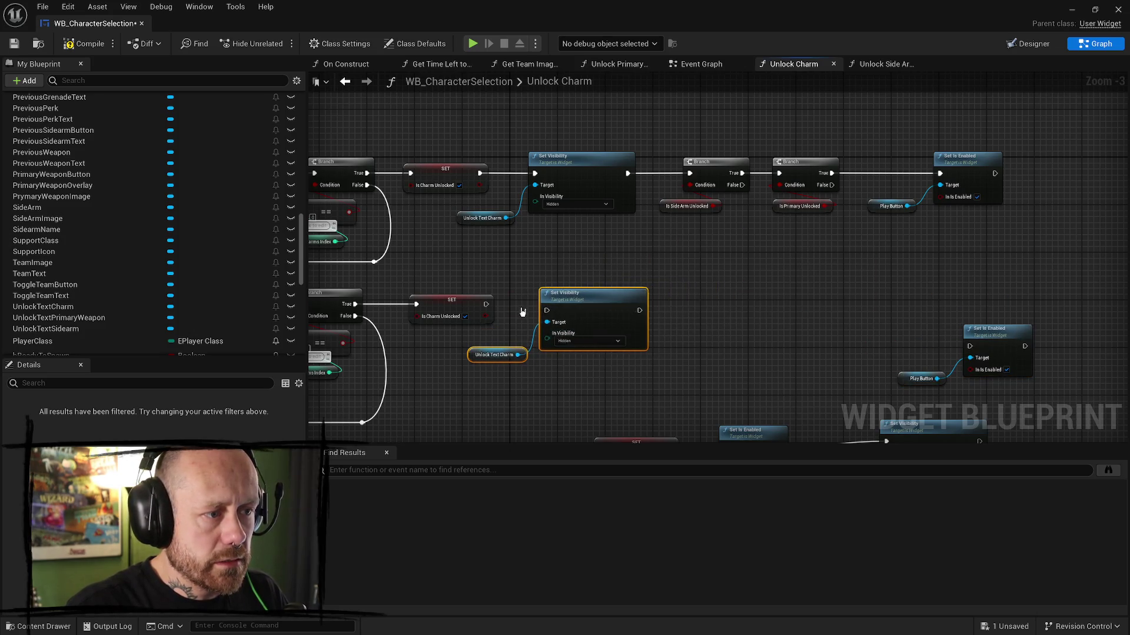
{"action": "left_click_drag", "start_coordinate": [486, 304], "coordinate": [546, 310]}
{"action": "key", "text": "q"}
- Move the second row's Set Is Enabled and Play Button nodes up and left
{"action": "left_click", "coordinate": [774, 305]}
{"action": "left_click_drag", "start_coordinate": [774, 305], "coordinate": [655, 303]}
{"action": "left_click_drag", "start_coordinate": [891, 297], "coordinate": [765, 382]}
{"action": "mouse_move", "coordinate": [888, 340]}
{"action": "left_mouse_down"}
{"action": "mouse_move", "coordinate": [857, 319]}
{"action": "mouse_move", "coordinate": [864, 326]}
{"action": "left_mouse_up"}
- Copy the top row's two Branch checks into the second row, between Set Visibility and Set Is Enabled
{"action": "left_click_drag", "start_coordinate": [739, 277], "coordinate": [595, 188]}
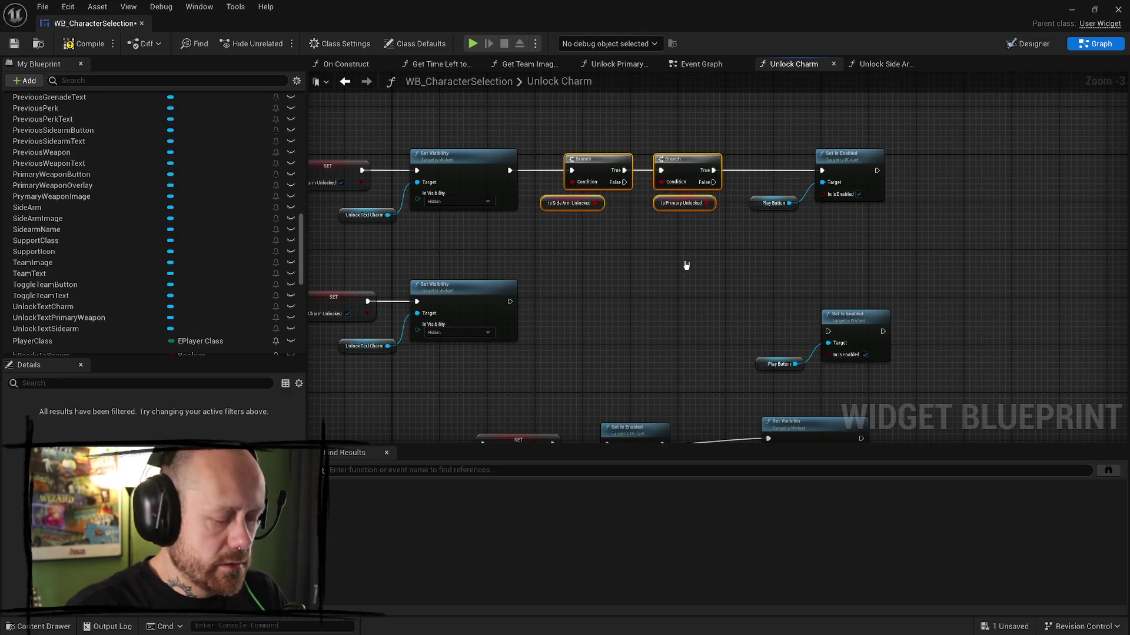
{"action": "key", "text": "ctrl+c"}
{"action": "key", "text": "ctrl+v"}
{"action": "left_click_drag", "start_coordinate": [509, 303], "coordinate": [583, 307]}
{"action": "left_click_drag", "start_coordinate": [725, 307], "coordinate": [826, 332]}
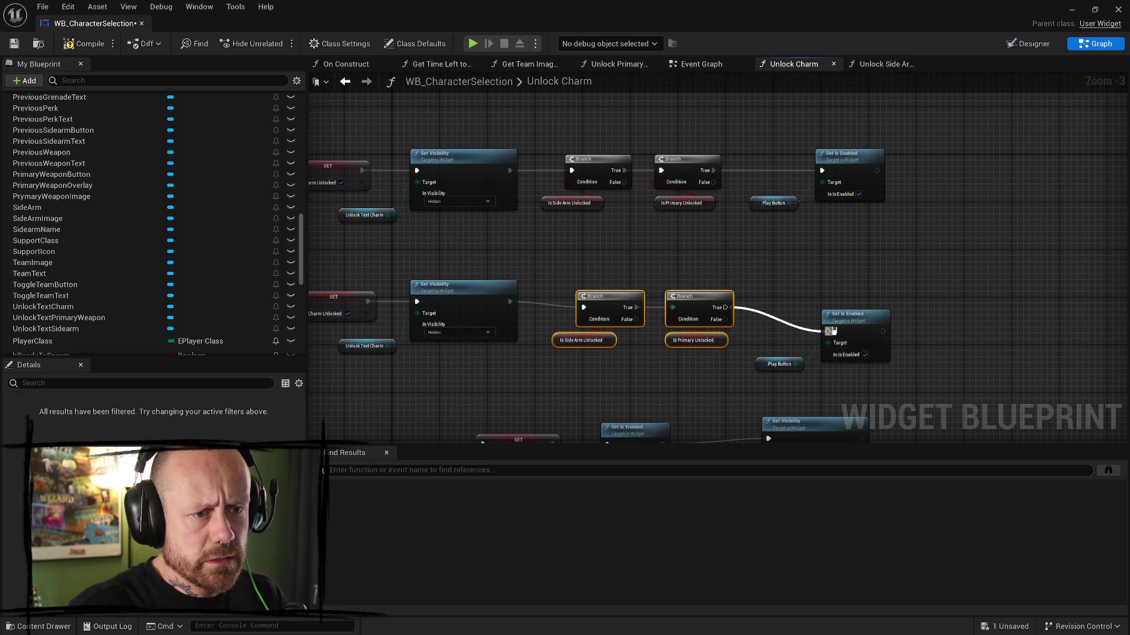
- Line up Set Is Enabled, Play Button and the pasted Branch group in the second row
{"action": "left_click_drag", "start_coordinate": [900, 380], "coordinate": [750, 306]}
{"action": "left_click_drag", "start_coordinate": [849, 319], "coordinate": [849, 296]}
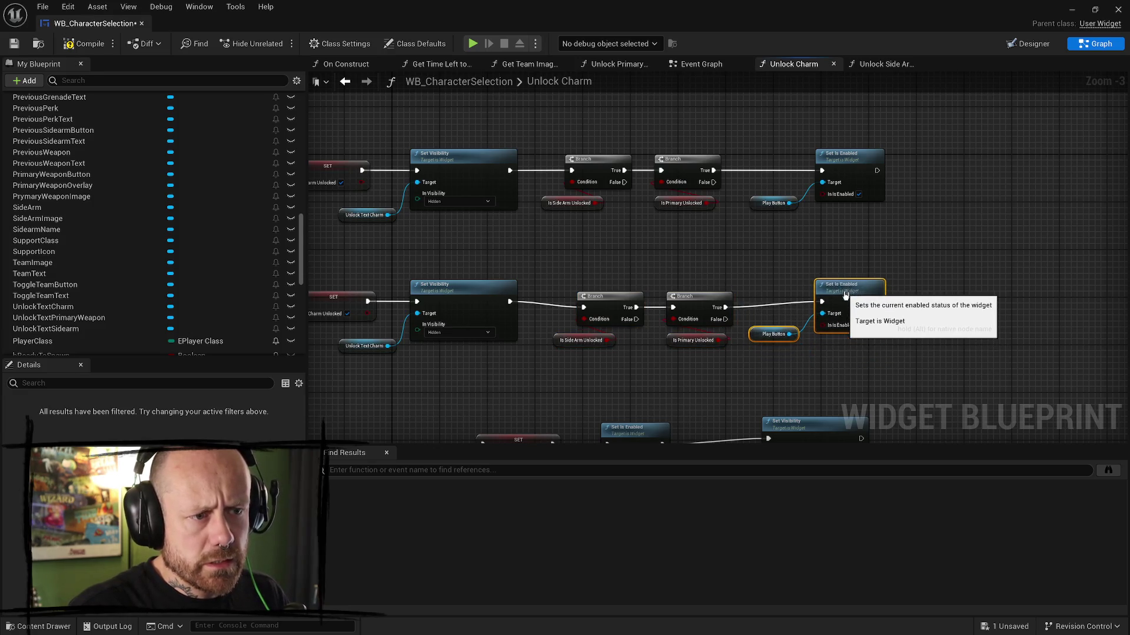
{"action": "mouse_move", "coordinate": [885, 368]}
{"action": "left_mouse_down"}
{"action": "mouse_move", "coordinate": [588, 277]}
{"action": "mouse_move", "coordinate": [586, 303]}
{"action": "left_mouse_up"}
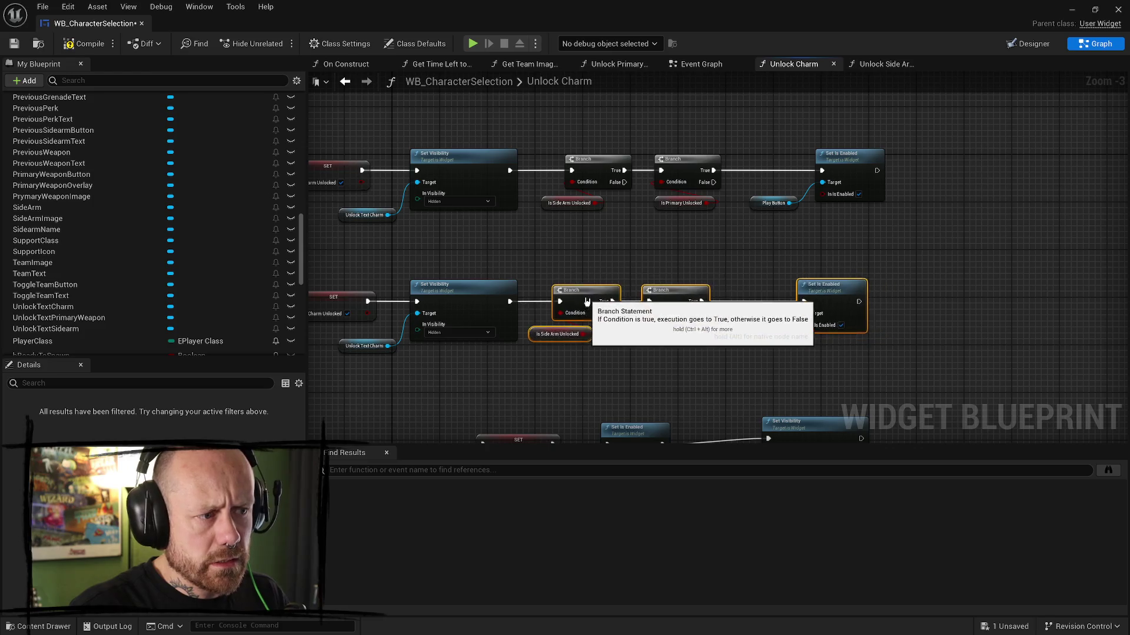
{"action": "left_click_drag", "start_coordinate": [863, 347], "coordinate": [713, 265]}
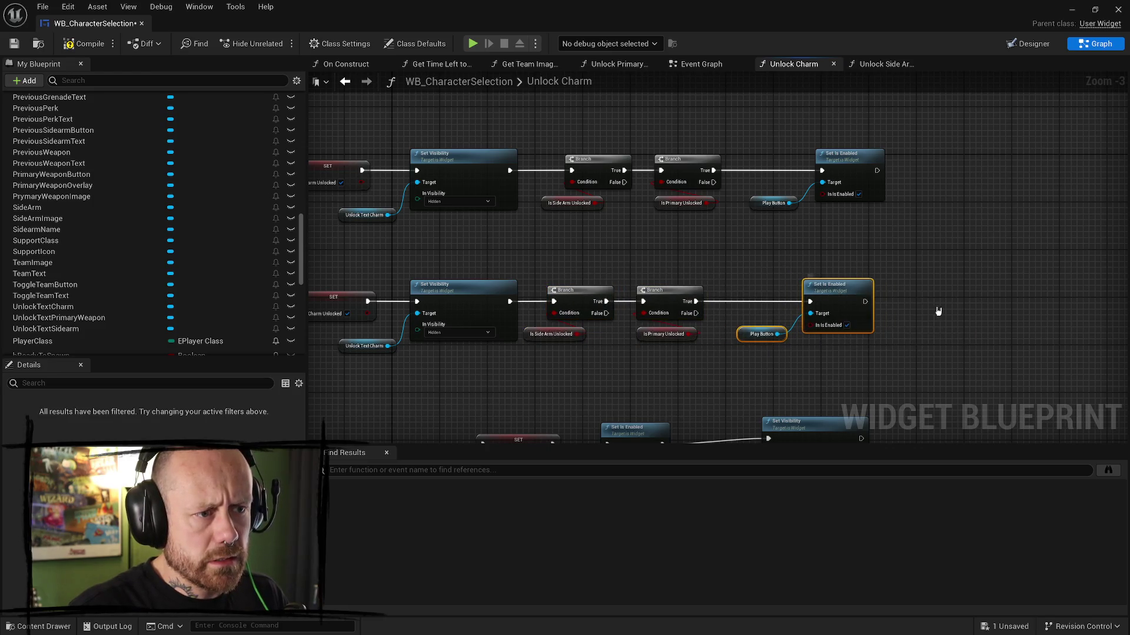
{"action": "left_click", "coordinate": [938, 313]}
{"action": "left_click_drag", "start_coordinate": [835, 330], "coordinate": [922, 292]}
{"action": "left_click_drag", "start_coordinate": [701, 227], "coordinate": [653, 294]}
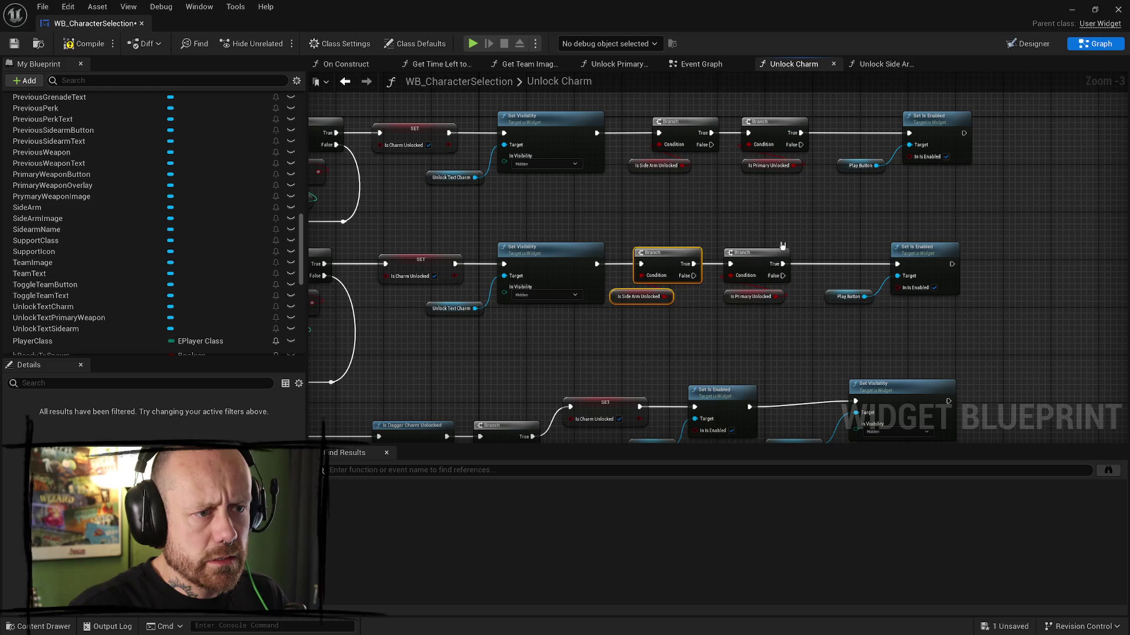
{"action": "left_click", "coordinate": [784, 300]}
{"action": "scroll", "coordinate": [783, 300], "scroll_direction": "down", "scroll_amount": 1}
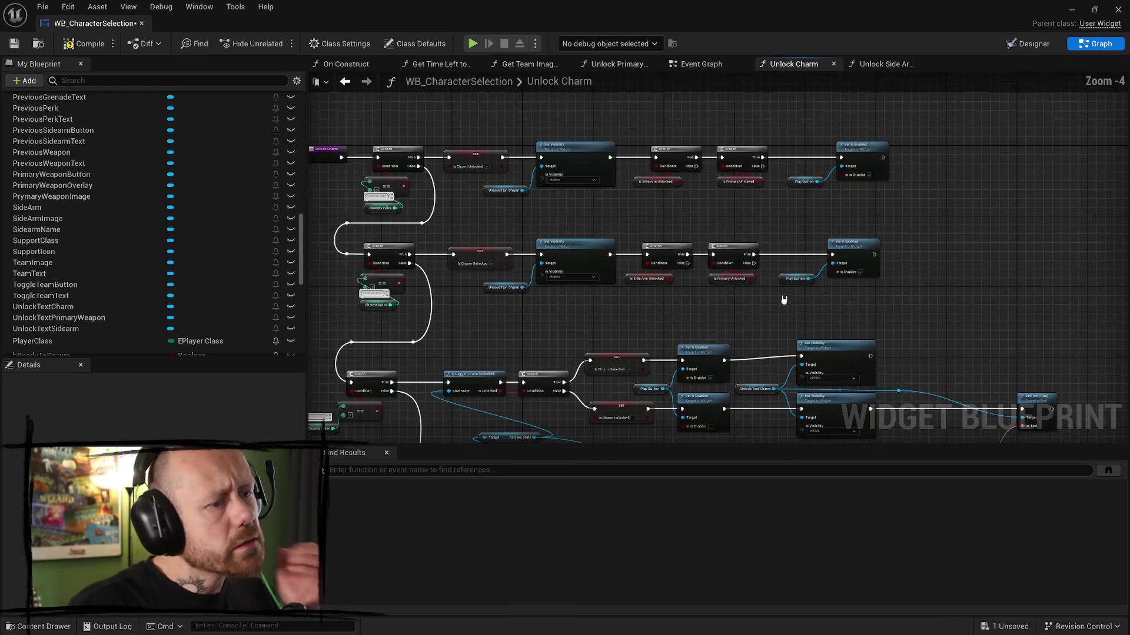
{"action": "left_click_drag", "start_coordinate": [783, 300], "coordinate": [745, 275]}
{"action": "scroll", "coordinate": [969, 266], "scroll_direction": "up", "scroll_amount": 2}
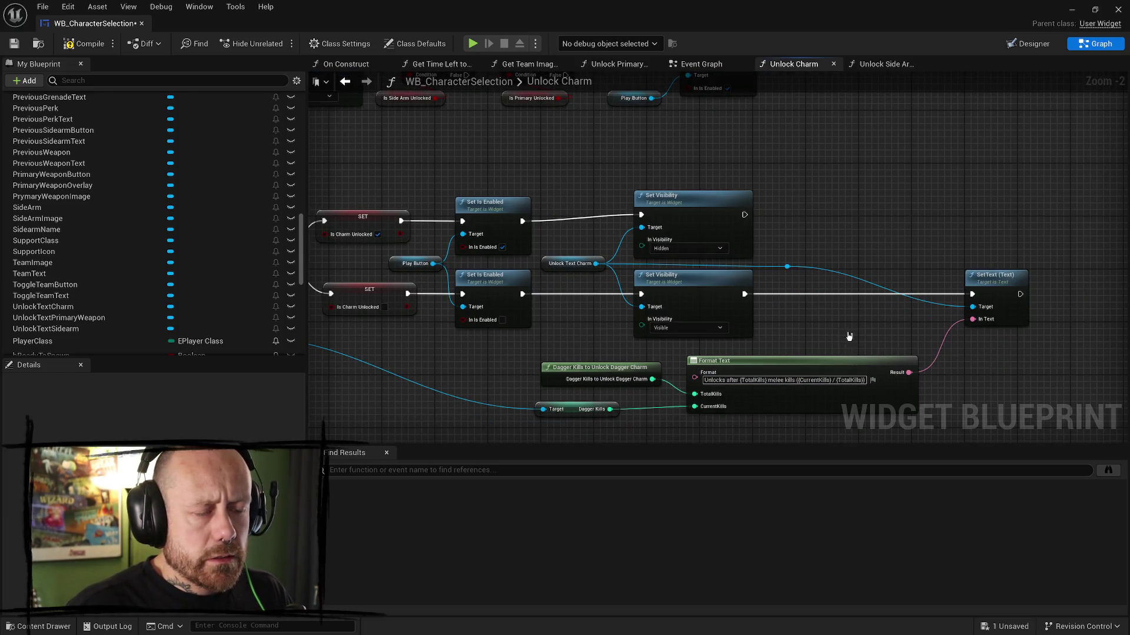
- Move both Set Is Enabled nodes and Play Button up-right, and both Set Visibility nodes left
{"action": "scroll", "coordinate": [800, 212], "scroll_direction": "down", "scroll_amount": 1}
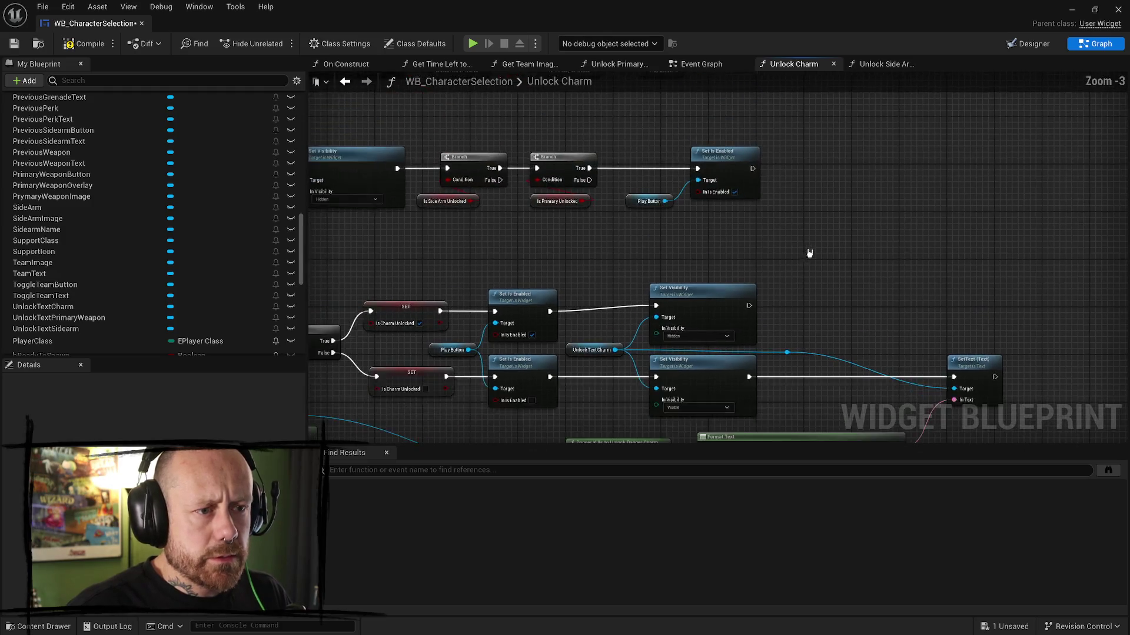
{"action": "scroll", "coordinate": [809, 253], "scroll_direction": "down", "scroll_amount": 1}
{"action": "scroll", "coordinate": [630, 207], "scroll_direction": "up", "scroll_amount": 1}
{"action": "scroll", "coordinate": [683, 184], "scroll_direction": "up", "scroll_amount": 1}
{"action": "mouse_move", "coordinate": [654, 183]}
{"action": "left_mouse_down"}
{"action": "mouse_move", "coordinate": [588, 356]}
{"action": "mouse_move", "coordinate": [523, 347]}
{"action": "left_mouse_up"}
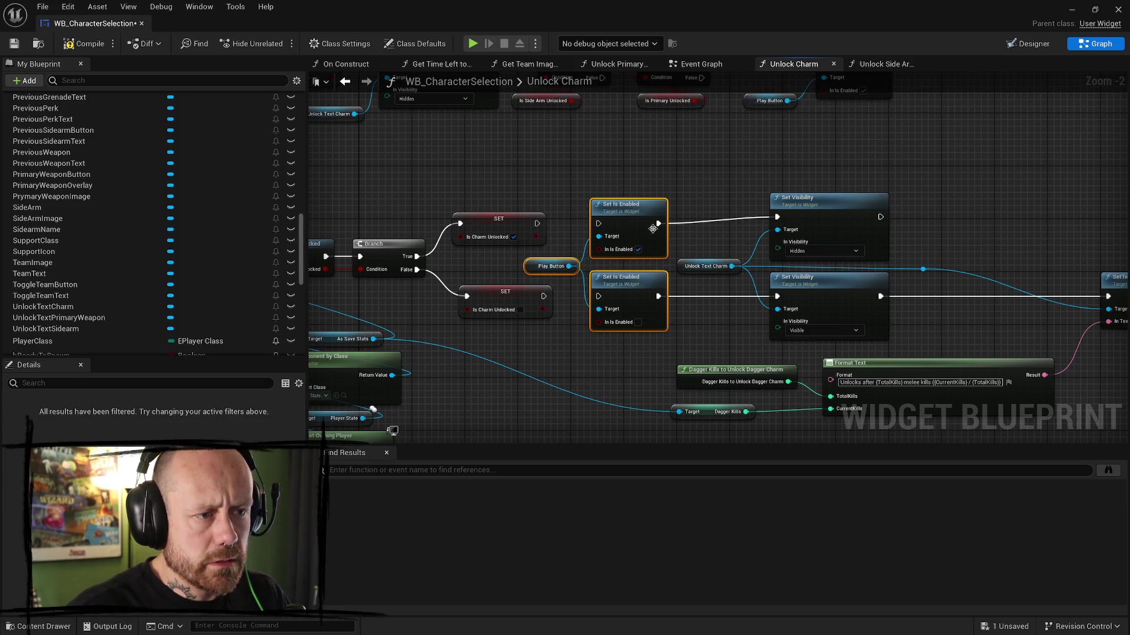
{"action": "scroll", "coordinate": [655, 284], "scroll_direction": "down", "scroll_amount": 2}
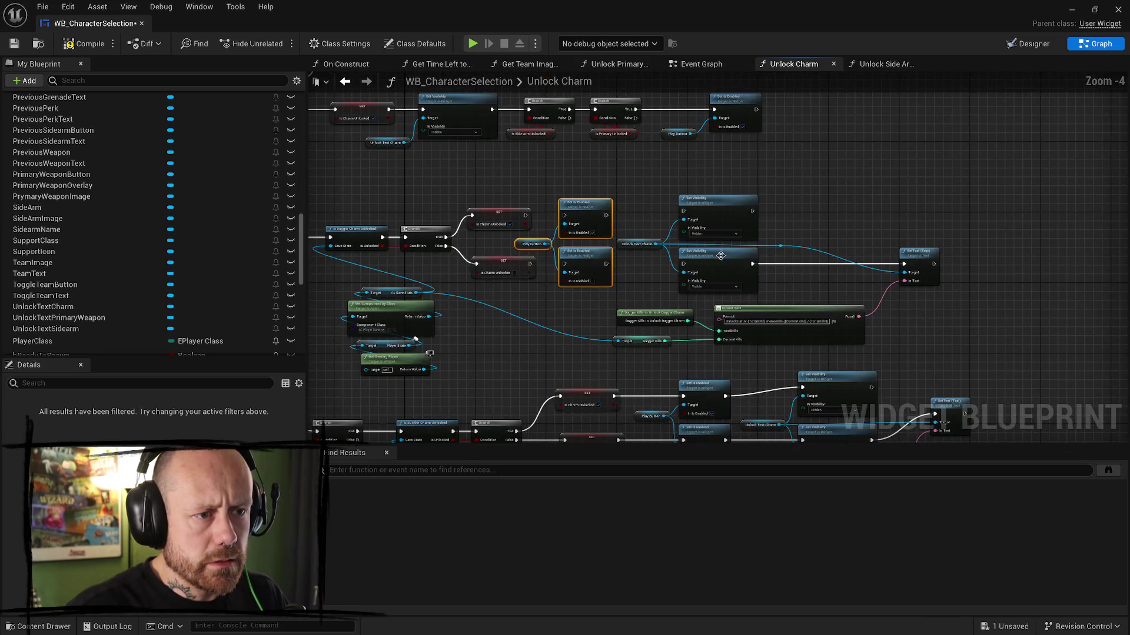
{"action": "mouse_move", "coordinate": [566, 219]}
{"action": "left_mouse_down"}
{"action": "mouse_move", "coordinate": [677, 224]}
{"action": "mouse_move", "coordinate": [827, 179]}
{"action": "mouse_move", "coordinate": [839, 154]}
{"action": "mouse_move", "coordinate": [876, 160]}
{"action": "left_mouse_up"}
{"action": "left_click_drag", "start_coordinate": [783, 189], "coordinate": [692, 299]}
{"action": "left_click_drag", "start_coordinate": [714, 210], "coordinate": [635, 215]}
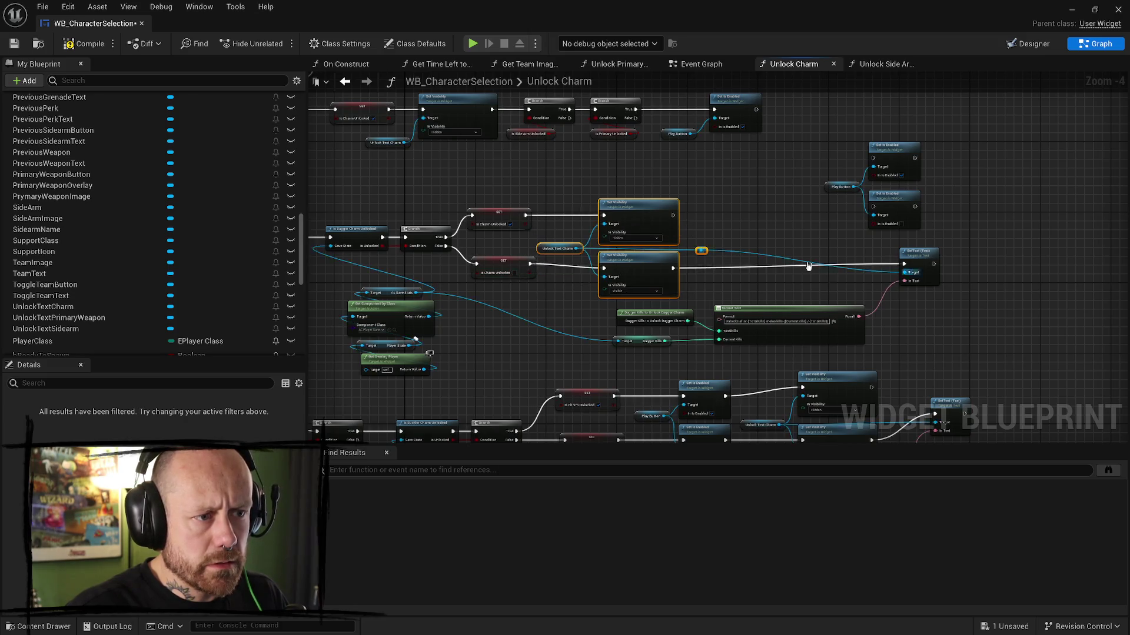
{"action": "scroll", "coordinate": [671, 290], "scroll_direction": "up", "scroll_amount": 2}
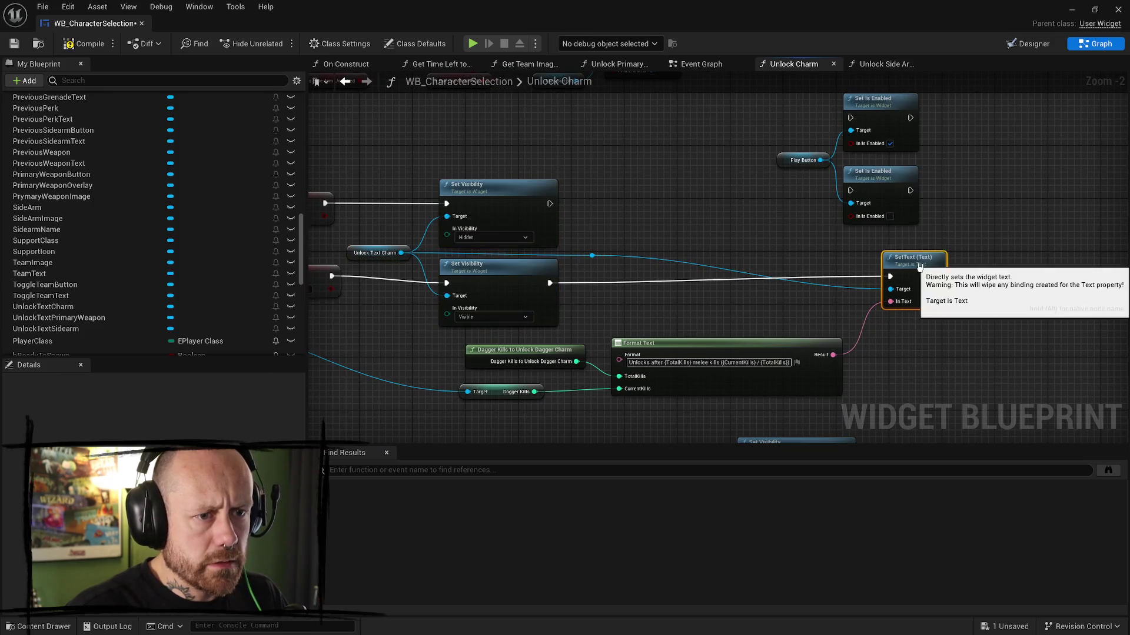
- Compare with Unlock Side Arms, then place Set Is Enabled after SetText and wire it
{"action": "left_click", "coordinate": [876, 63]}
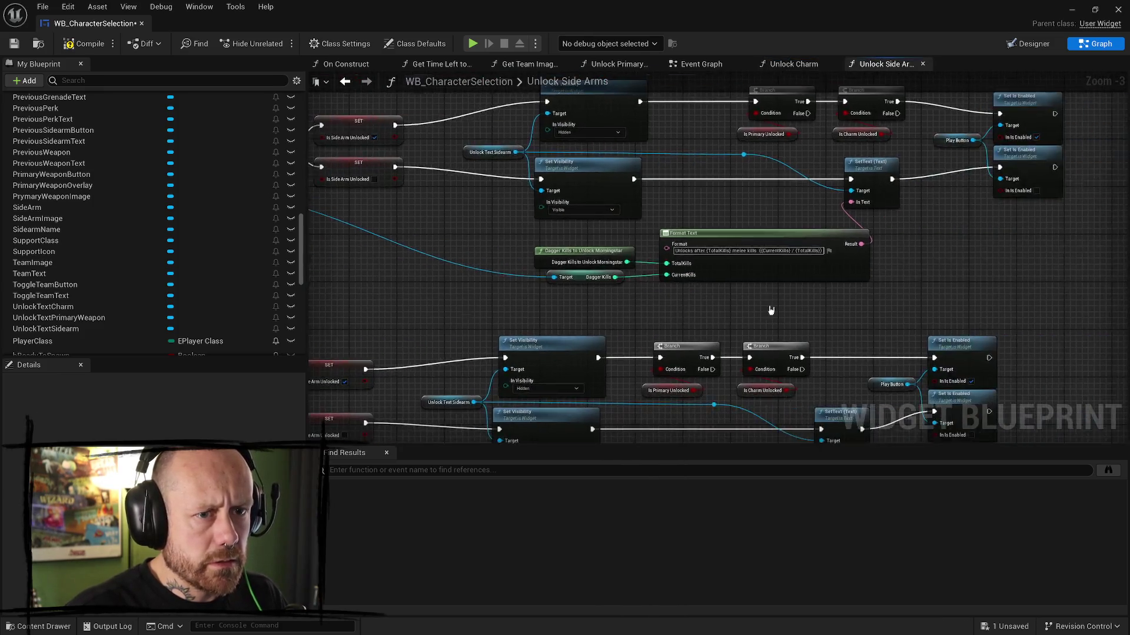
{"action": "left_click", "coordinate": [794, 64]}
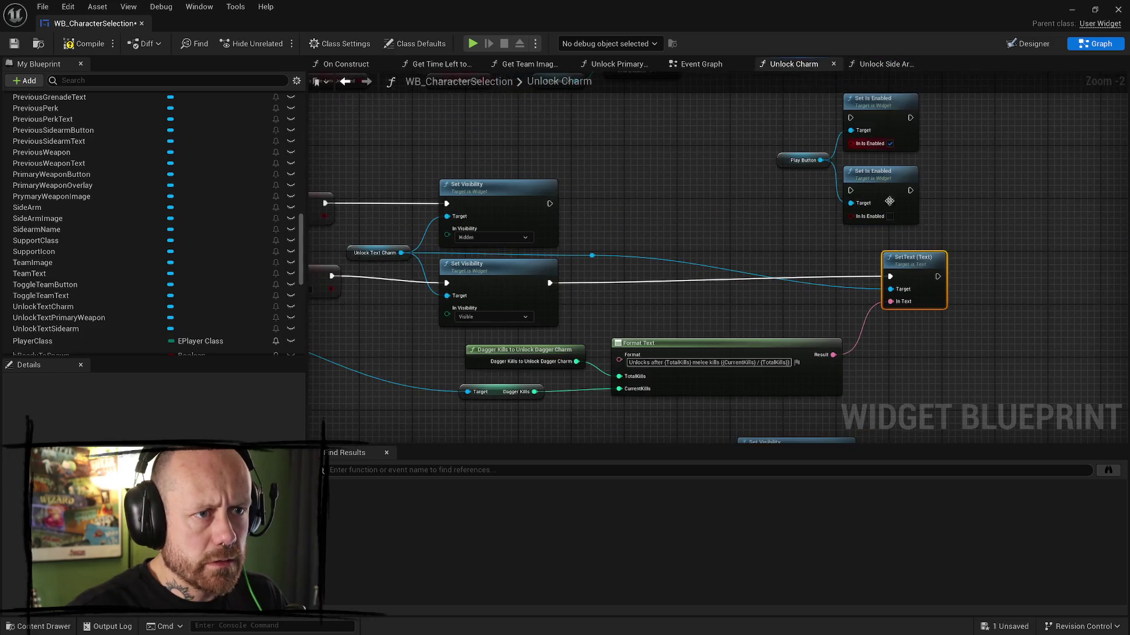
{"action": "mouse_move", "coordinate": [685, 149]}
{"action": "left_mouse_down"}
{"action": "mouse_move", "coordinate": [865, 261]}
{"action": "mouse_move", "coordinate": [831, 216]}
{"action": "mouse_move", "coordinate": [791, 190]}
{"action": "left_mouse_up"}
{"action": "mouse_move", "coordinate": [769, 296]}
{"action": "left_mouse_down"}
{"action": "mouse_move", "coordinate": [801, 260]}
{"action": "mouse_move", "coordinate": [883, 233]}
{"action": "mouse_move", "coordinate": [830, 262]}
{"action": "mouse_move", "coordinate": [822, 244]}
{"action": "left_mouse_up"}
{"action": "mouse_move", "coordinate": [584, 219]}
{"action": "left_mouse_down"}
{"action": "mouse_move", "coordinate": [798, 218]}
{"action": "mouse_move", "coordinate": [782, 171]}
{"action": "mouse_move", "coordinate": [789, 218]}
{"action": "left_mouse_up"}
- Paste the side-arm and primary Branch checks, wired from Set Visibility to Set Is Enabled
{"action": "scroll", "coordinate": [742, 255], "scroll_direction": "down", "scroll_amount": 2}
{"action": "left_click_drag", "start_coordinate": [656, 195], "coordinate": [513, 240]}
{"action": "key", "text": "ctrl+c"}
{"action": "key", "text": "ctrl+v"}
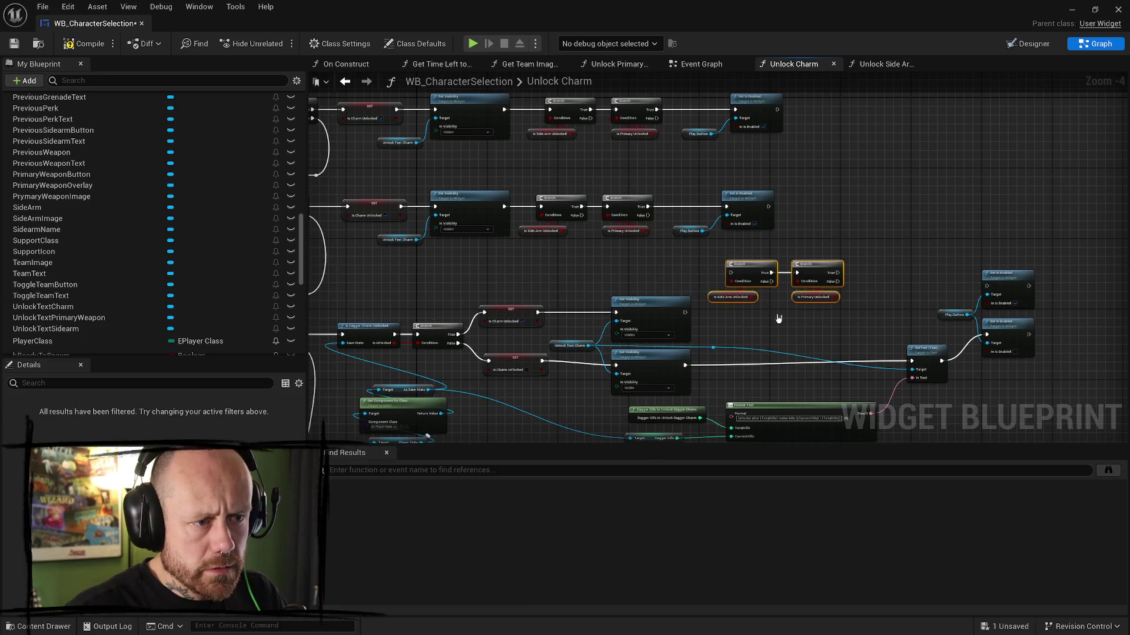
{"action": "mouse_move", "coordinate": [686, 310]}
{"action": "left_mouse_down"}
{"action": "mouse_move", "coordinate": [748, 279]}
{"action": "mouse_move", "coordinate": [730, 272]}
{"action": "left_mouse_up"}
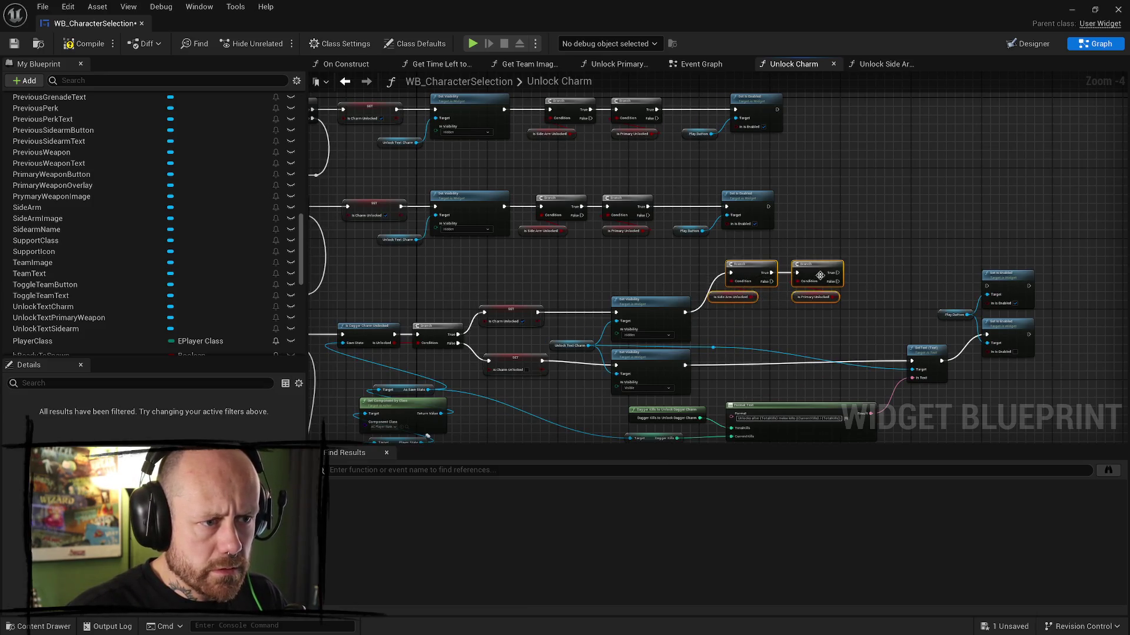
{"action": "mouse_move", "coordinate": [835, 273]}
{"action": "left_mouse_down"}
{"action": "mouse_move", "coordinate": [915, 360]}
{"action": "mouse_move", "coordinate": [987, 286]}
{"action": "left_mouse_up"}
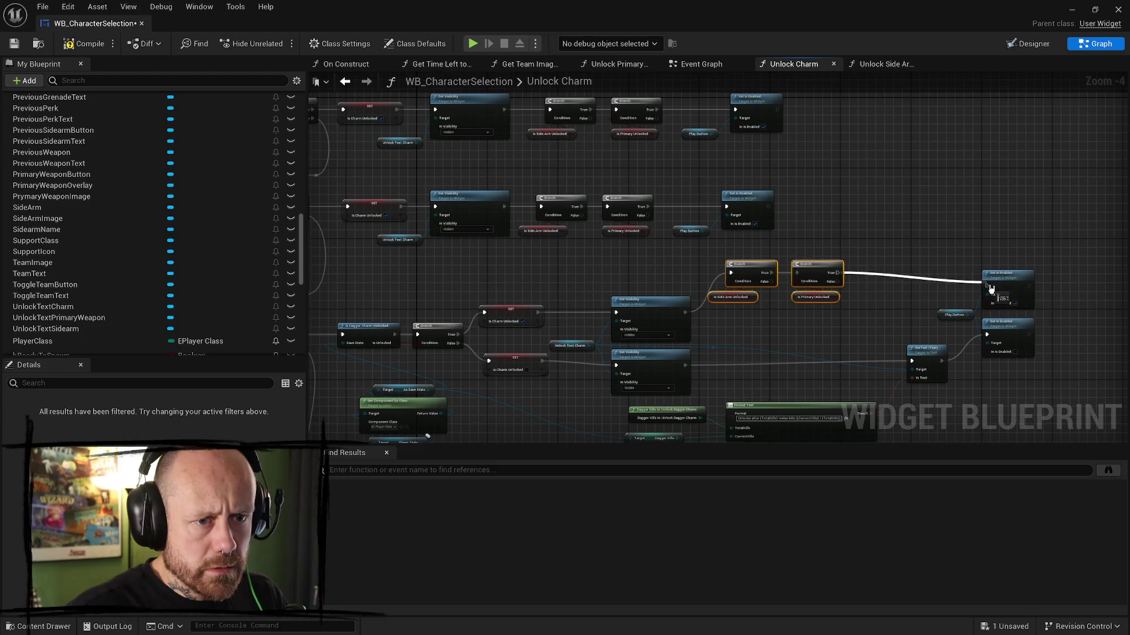
{"action": "left_click", "coordinate": [759, 278]}
{"action": "left_click", "coordinate": [732, 297], "text": "ctrl"}
{"action": "left_click_drag", "start_coordinate": [744, 272], "coordinate": [757, 307]}
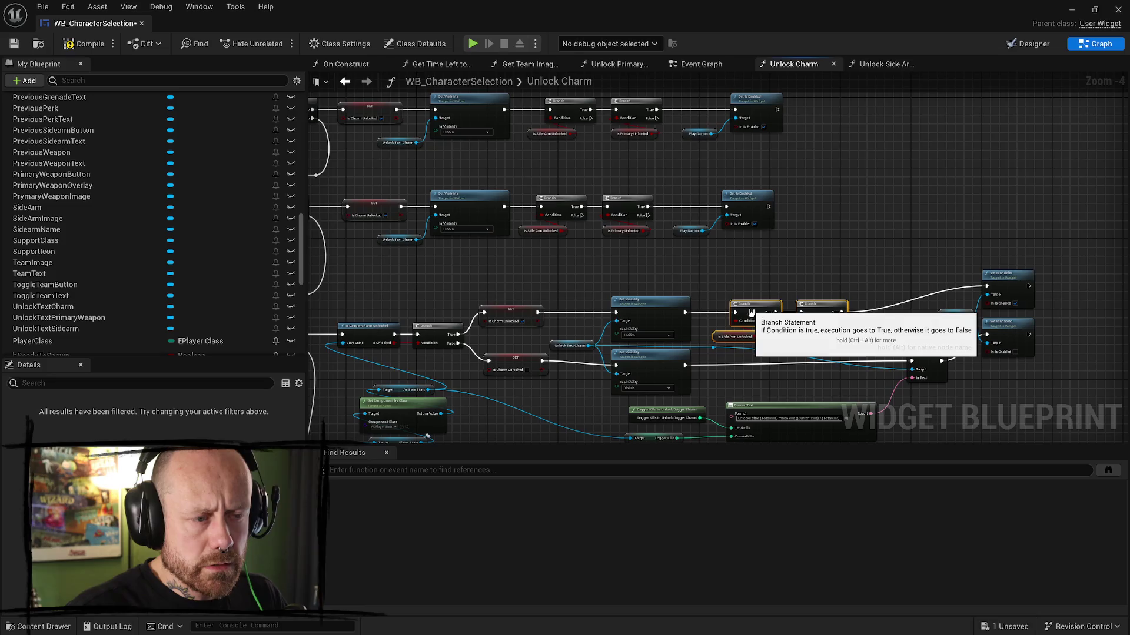
- Align both Set Is Enabled nodes and the Play Button getter, then compile the widget blueprint
{"action": "scroll", "coordinate": [917, 303], "scroll_direction": "up", "scroll_amount": 2}
{"action": "scroll", "coordinate": [916, 303], "scroll_direction": "up", "scroll_amount": 1}
{"action": "left_click_drag", "start_coordinate": [818, 338], "coordinate": [965, 170]}
{"action": "left_click_drag", "start_coordinate": [910, 198], "coordinate": [919, 206]}
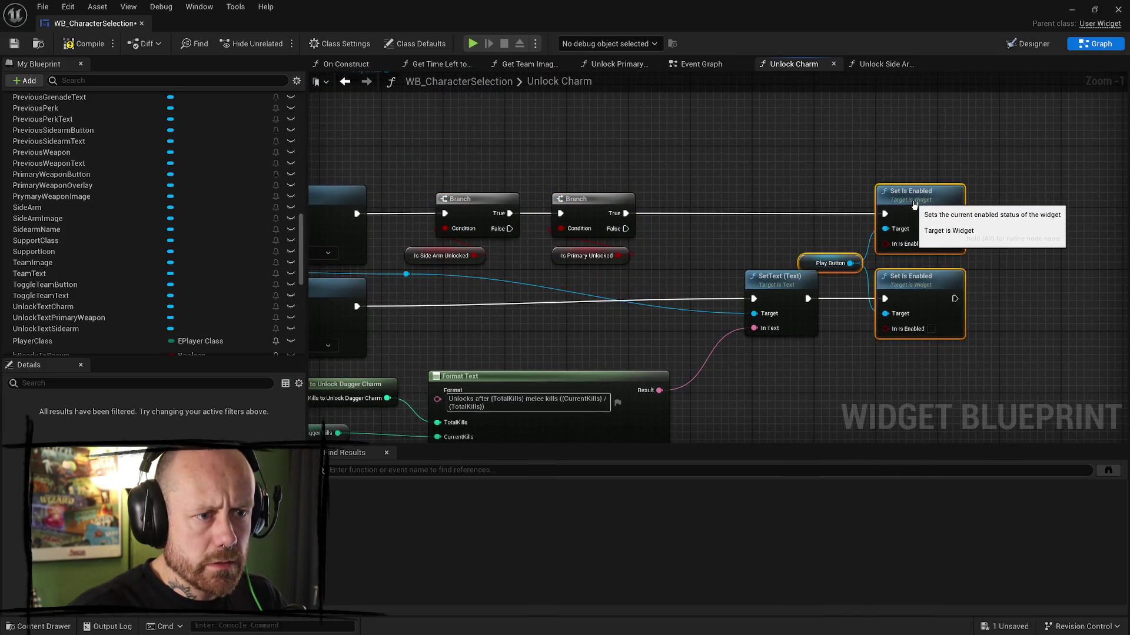
{"action": "left_click", "coordinate": [826, 263]}
{"action": "left_click_drag", "start_coordinate": [801, 263], "coordinate": [793, 247]}
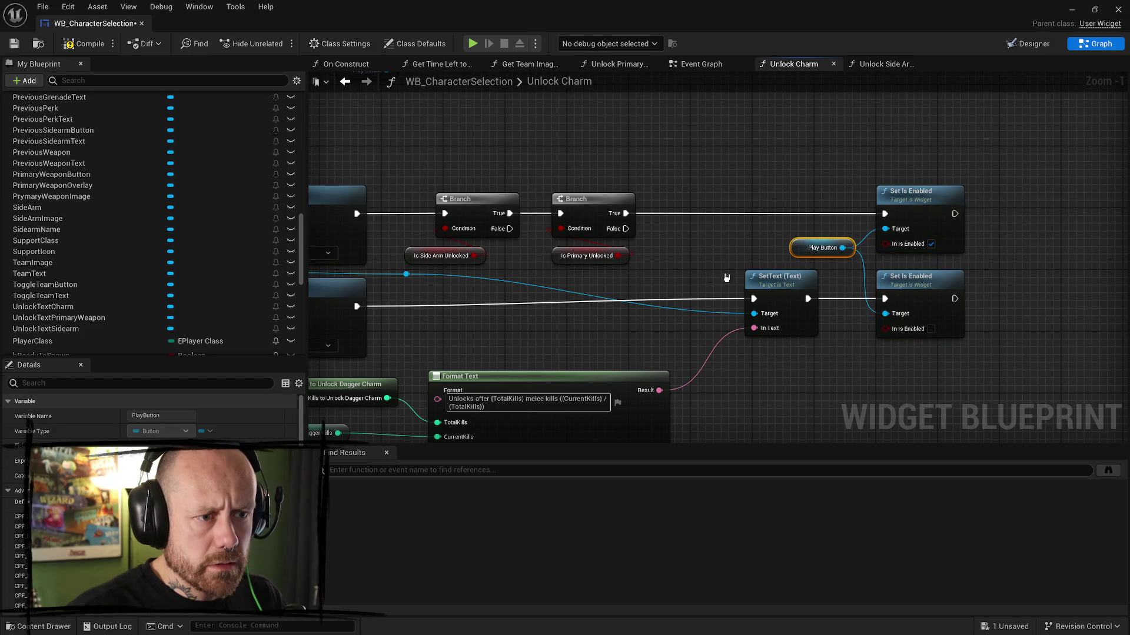
{"action": "left_click", "coordinate": [96, 48]}
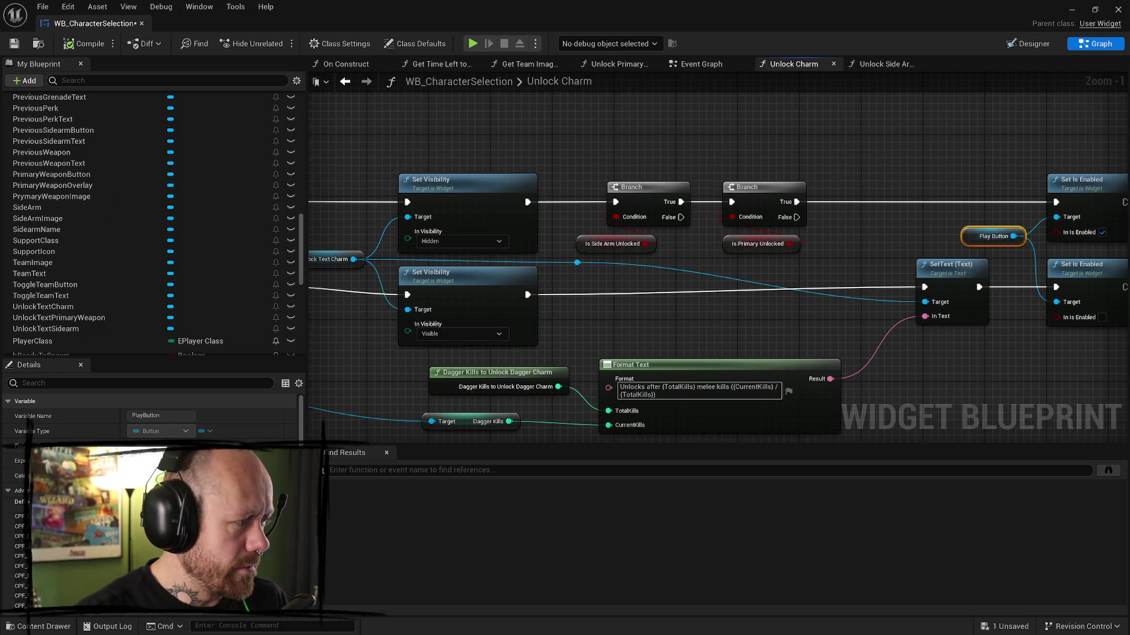
{"action": "left_click", "coordinate": [14, 594]}
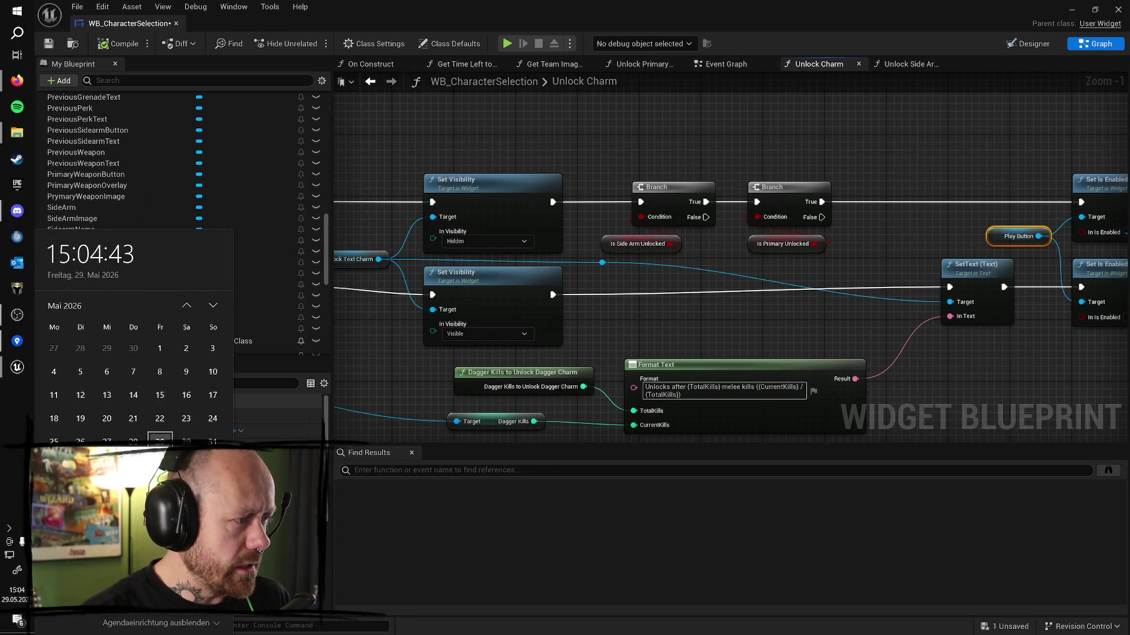
{"action": "scroll", "coordinate": [150, 425], "scroll_direction": "down", "scroll_amount": 3}
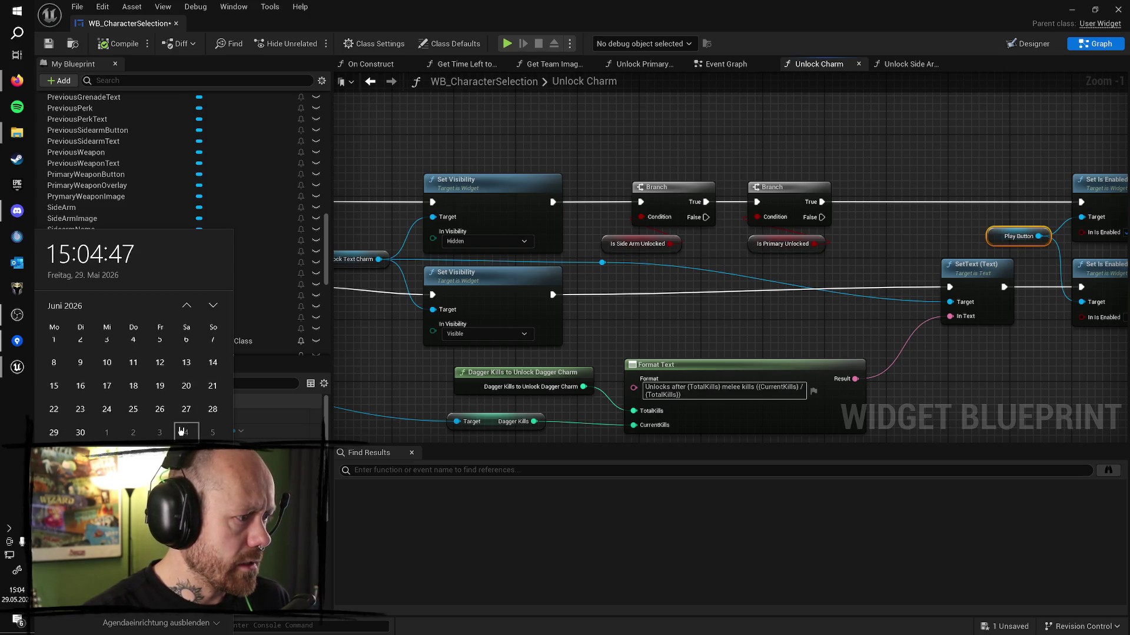
{"action": "left_click", "coordinate": [53, 410]}
{"action": "scroll", "coordinate": [170, 415], "scroll_direction": "down", "scroll_amount": 2}
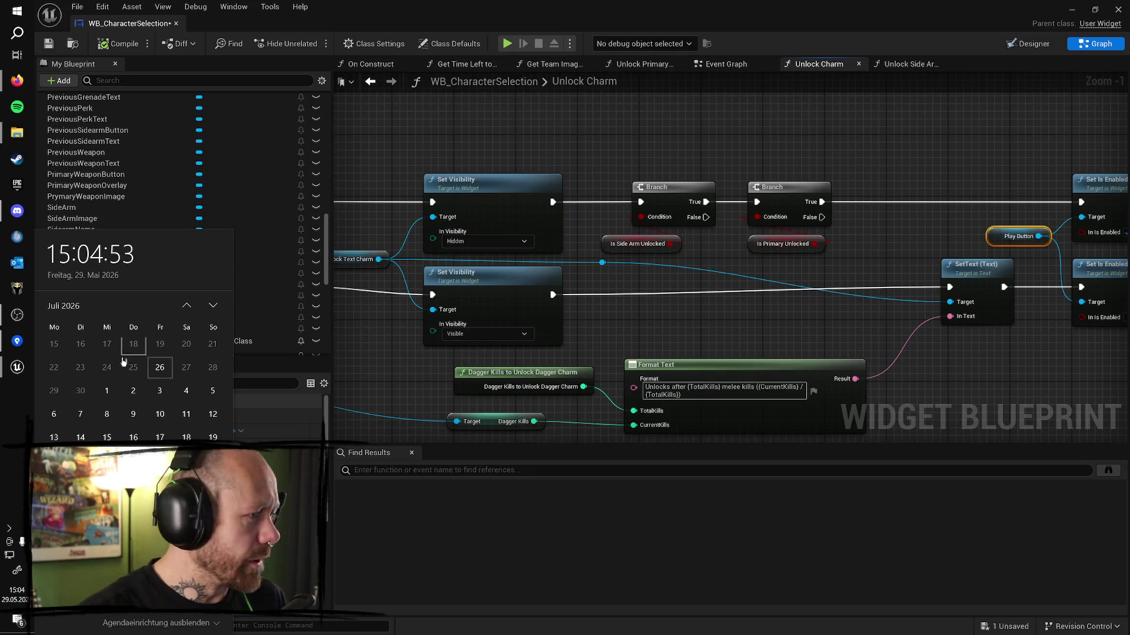
{"action": "left_click", "coordinate": [54, 367]}
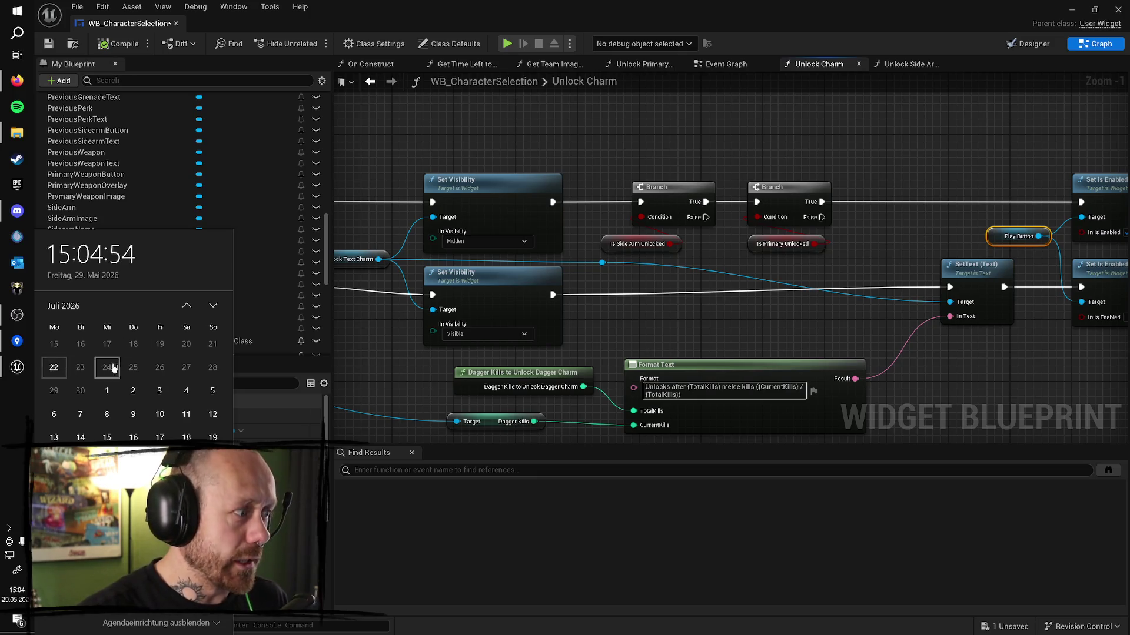
{"action": "left_click", "coordinate": [168, 375]}
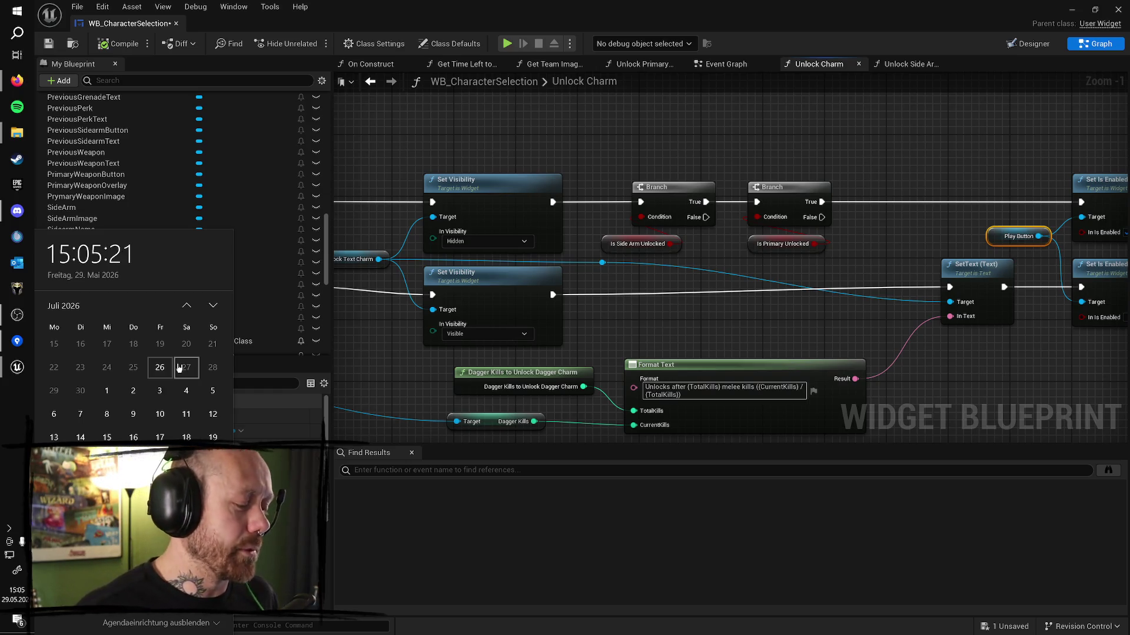
{"action": "scroll", "coordinate": [647, 269], "scroll_direction": "down", "scroll_amount": 2}
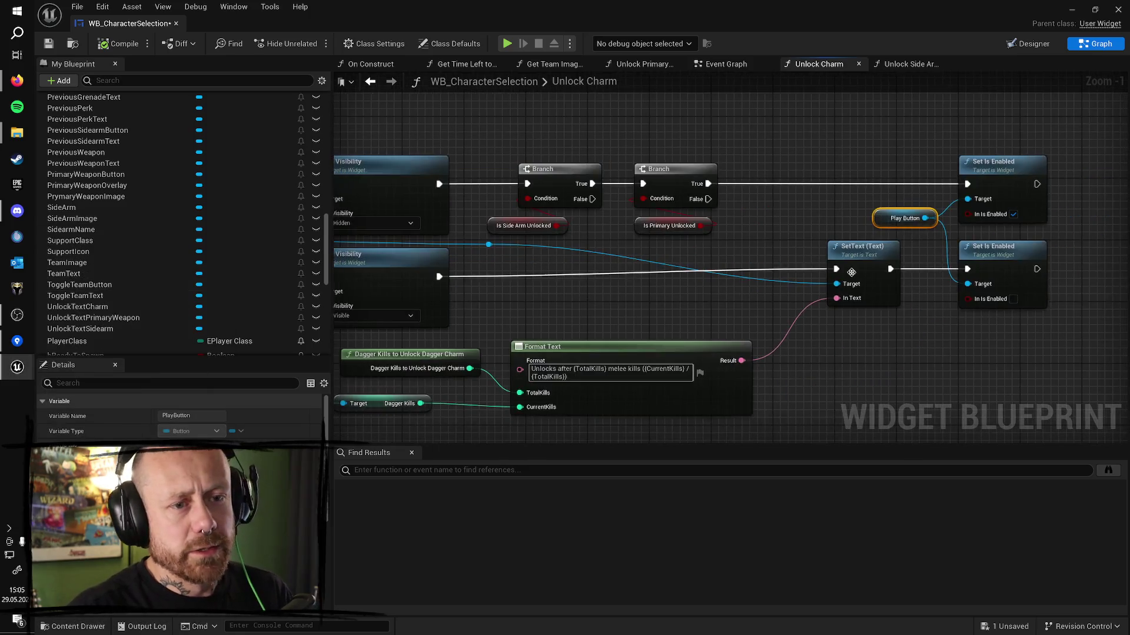
- Detach both buckler Set Is Enabled nodes from their exec links and place them after SetText
{"action": "left_click_drag", "start_coordinate": [615, 195], "coordinate": [806, 259]}
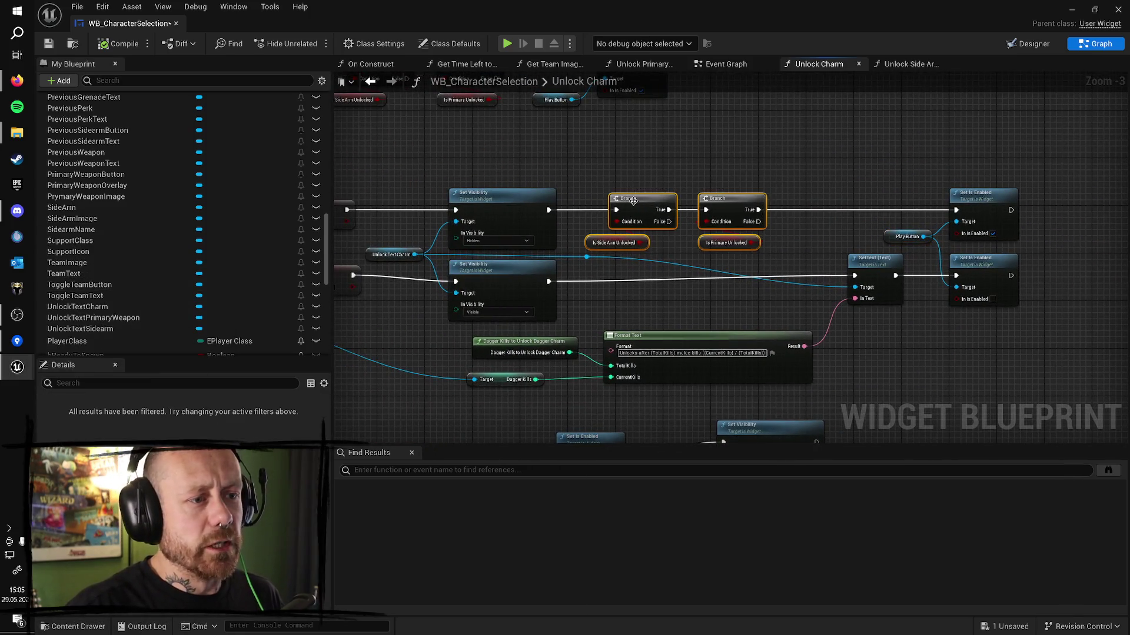
{"action": "left_click_drag", "start_coordinate": [890, 216], "coordinate": [815, 186]}
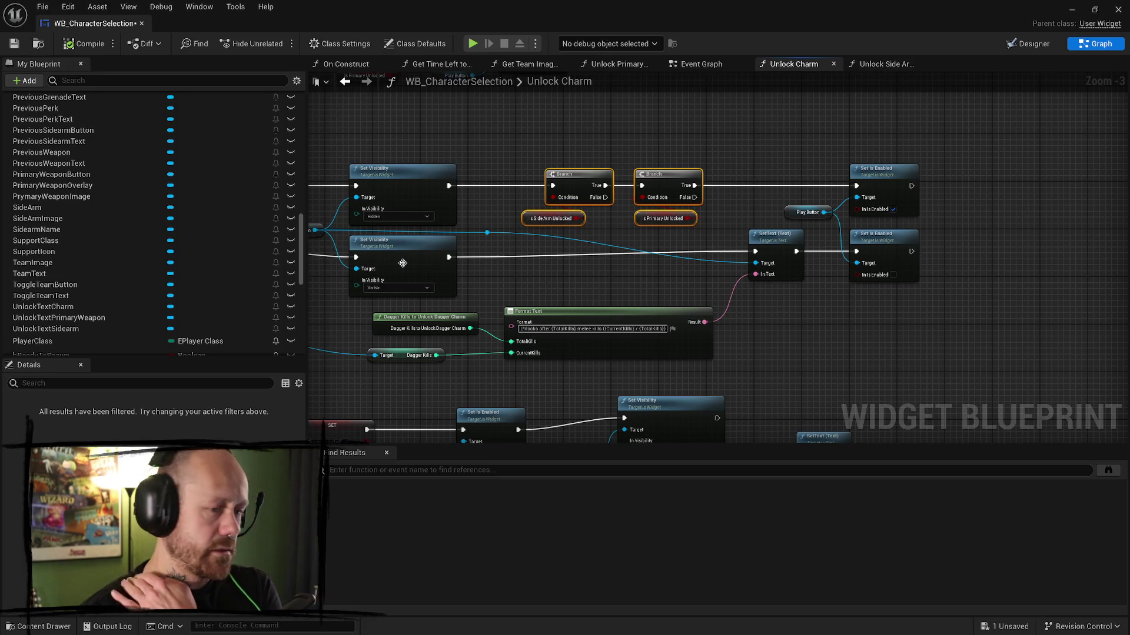
{"action": "scroll", "coordinate": [971, 312], "scroll_direction": "down", "scroll_amount": 4}
{"action": "scroll", "coordinate": [852, 322], "scroll_direction": "up", "scroll_amount": 4}
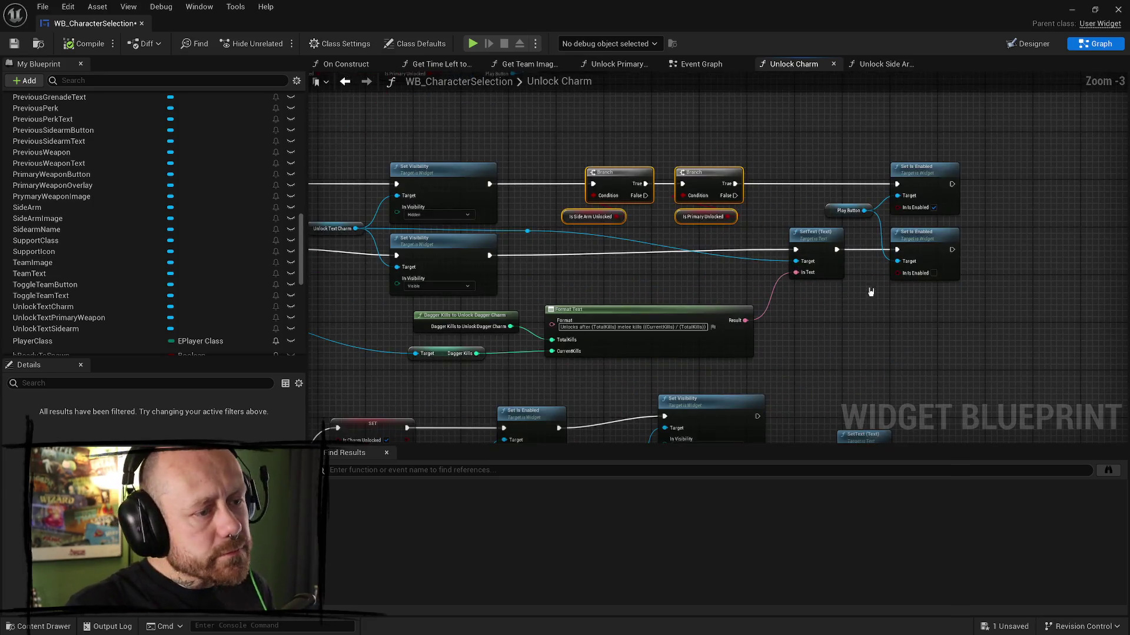
{"action": "scroll", "coordinate": [871, 292], "scroll_direction": "down", "scroll_amount": 3}
{"action": "scroll", "coordinate": [854, 247], "scroll_direction": "up", "scroll_amount": 3}
{"action": "mouse_move", "coordinate": [565, 243]}
{"action": "left_mouse_down"}
{"action": "mouse_move", "coordinate": [517, 390]}
{"action": "mouse_move", "coordinate": [500, 318]}
{"action": "left_mouse_up"}
{"action": "left_click", "coordinate": [441, 324], "text": "alt"}
{"action": "left_click", "coordinate": [475, 232], "text": "alt"}
{"action": "left_click", "coordinate": [476, 293], "text": "alt"}
{"action": "mouse_move", "coordinate": [450, 214]}
{"action": "left_mouse_down"}
{"action": "mouse_move", "coordinate": [917, 208]}
{"action": "mouse_move", "coordinate": [927, 202]}
{"action": "mouse_move", "coordinate": [909, 167]}
{"action": "left_mouse_up"}
{"action": "mouse_move", "coordinate": [801, 256]}
{"action": "left_mouse_down"}
{"action": "mouse_move", "coordinate": [836, 274]}
{"action": "mouse_move", "coordinate": [878, 245]}
{"action": "left_mouse_up"}
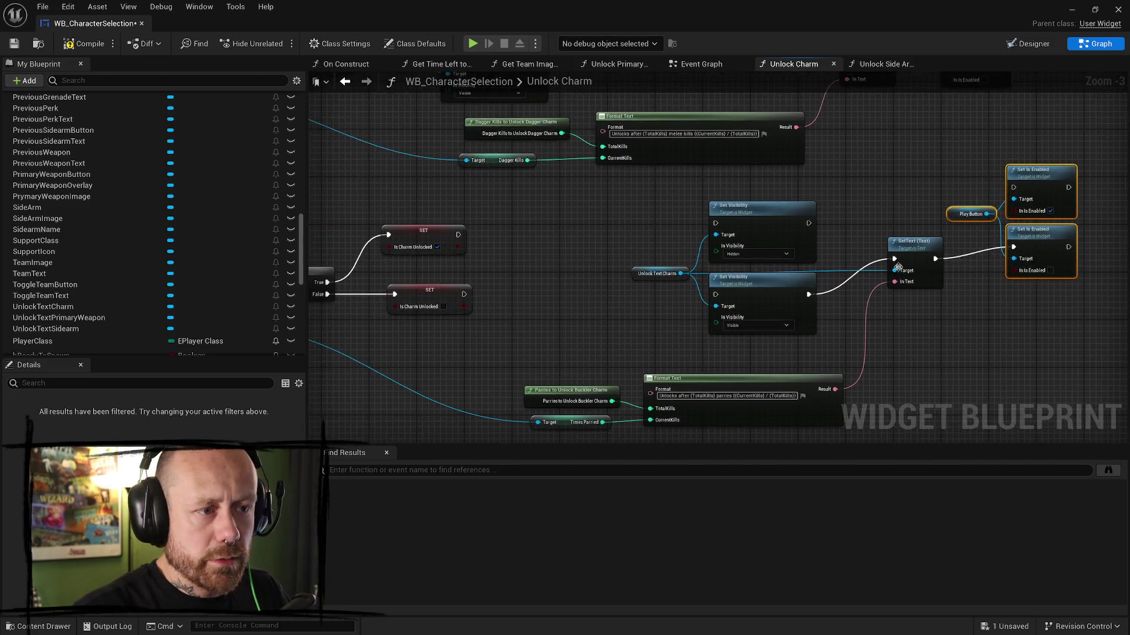
- Move both Set Visibility nodes left and wire the true and false SET nodes into them
{"action": "mouse_move", "coordinate": [755, 191]}
{"action": "left_mouse_down"}
{"action": "mouse_move", "coordinate": [715, 295]}
{"action": "mouse_move", "coordinate": [685, 297]}
{"action": "mouse_move", "coordinate": [596, 211]}
{"action": "mouse_move", "coordinate": [632, 212]}
{"action": "left_mouse_up"}
{"action": "left_click_drag", "start_coordinate": [464, 294], "coordinate": [591, 302]}
{"action": "left_click_drag", "start_coordinate": [458, 234], "coordinate": [590, 229]}
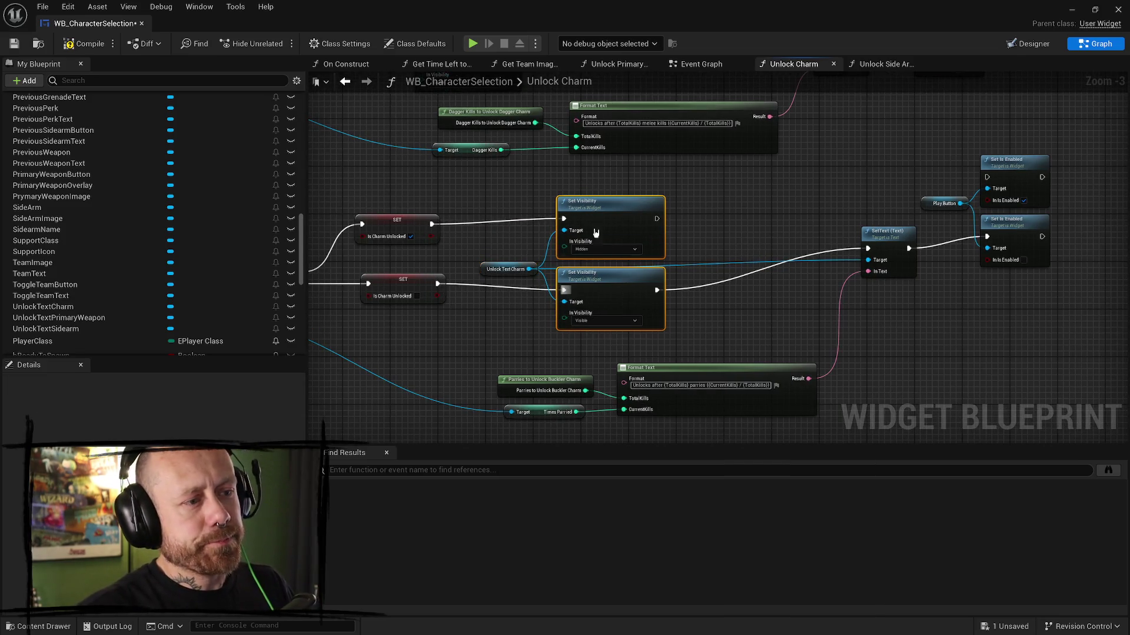
{"action": "left_click", "coordinate": [596, 204]}
{"action": "left_click", "coordinate": [482, 268]}
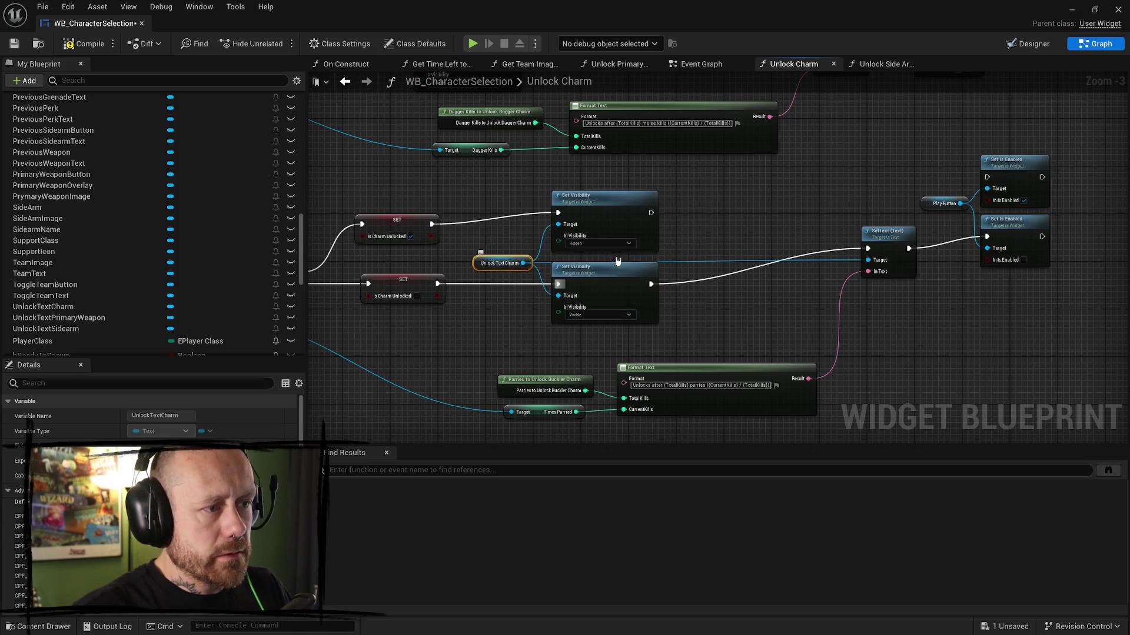
- Paste the unlock Branch checks between Set Visibility and Set Is Enabled and wire them
{"action": "scroll", "coordinate": [738, 214], "scroll_direction": "down", "scroll_amount": 2}
{"action": "left_click_drag", "start_coordinate": [737, 214], "coordinate": [631, 235]}
{"action": "scroll", "coordinate": [685, 311], "scroll_direction": "up", "scroll_amount": 3}
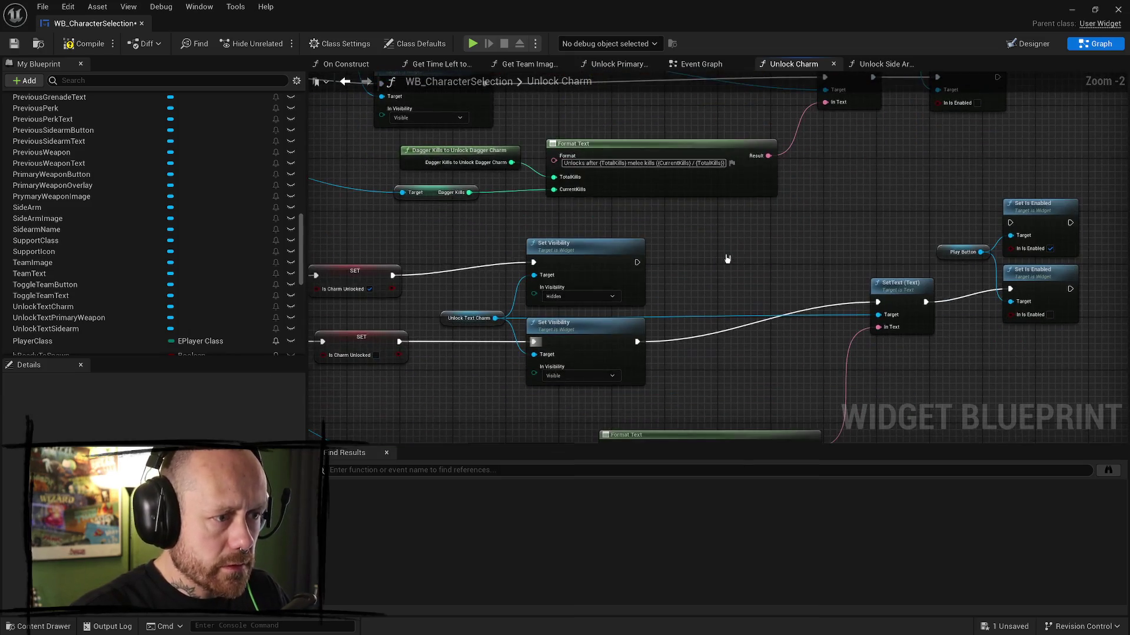
{"action": "key", "text": "ctrl+v"}
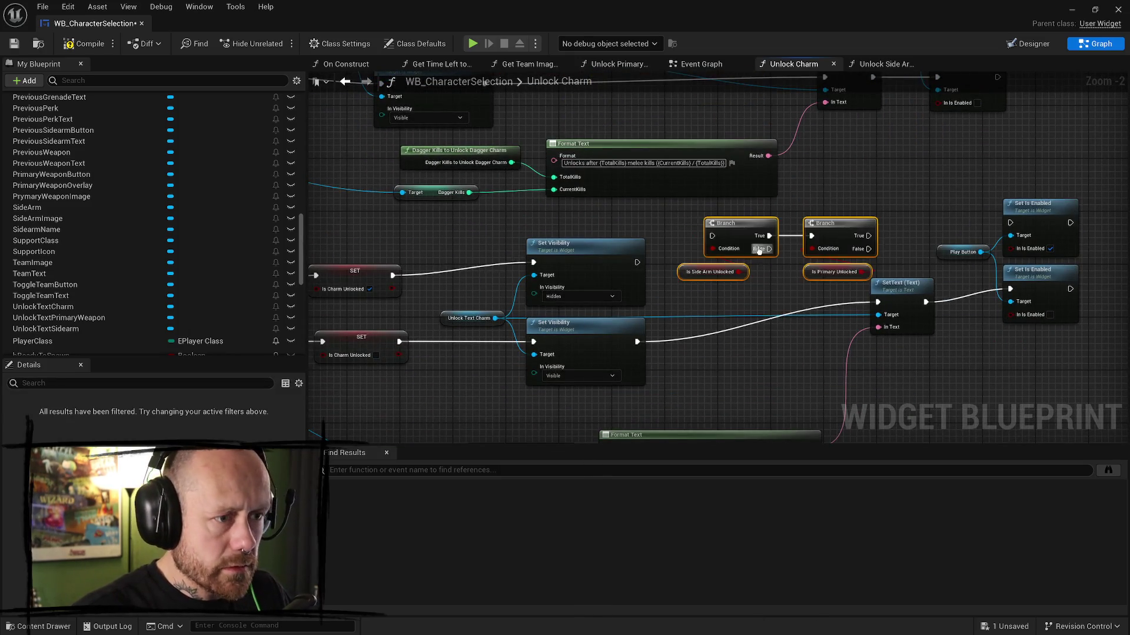
{"action": "left_click_drag", "start_coordinate": [596, 259], "coordinate": [684, 237]}
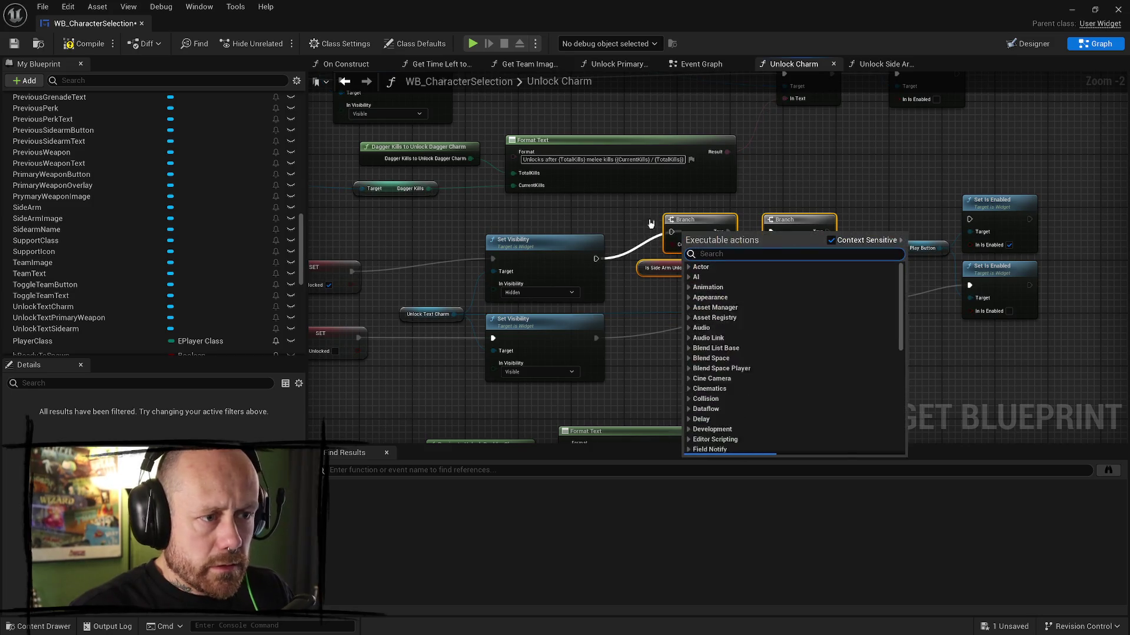
{"action": "left_click", "coordinate": [624, 276]}
{"action": "left_click_drag", "start_coordinate": [596, 259], "coordinate": [672, 233]}
{"action": "mouse_move", "coordinate": [827, 231]}
{"action": "left_mouse_down"}
{"action": "mouse_move", "coordinate": [847, 247]}
{"action": "mouse_move", "coordinate": [969, 219]}
{"action": "left_mouse_up"}
{"action": "left_click_drag", "start_coordinate": [917, 288], "coordinate": [863, 230]}
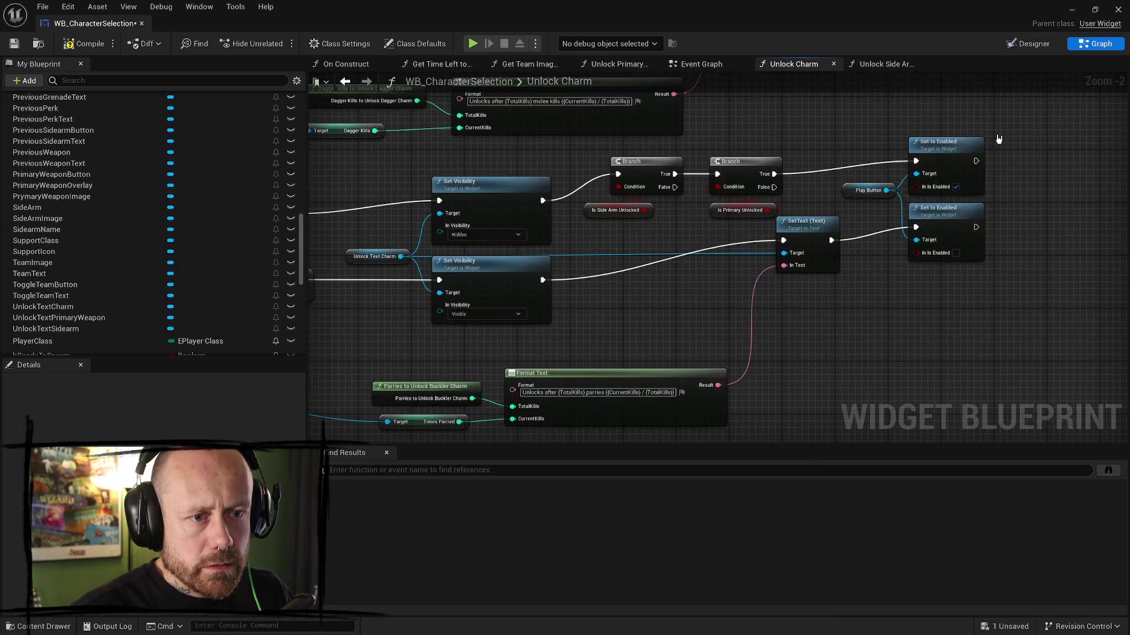
- Align the Set Is Enabled nodes and SetText, then save the widget blueprint
{"action": "left_click_drag", "start_coordinate": [999, 140], "coordinate": [847, 276]}
{"action": "left_click_drag", "start_coordinate": [940, 156], "coordinate": [942, 167]}
{"action": "left_click_drag", "start_coordinate": [808, 223], "coordinate": [812, 243]}
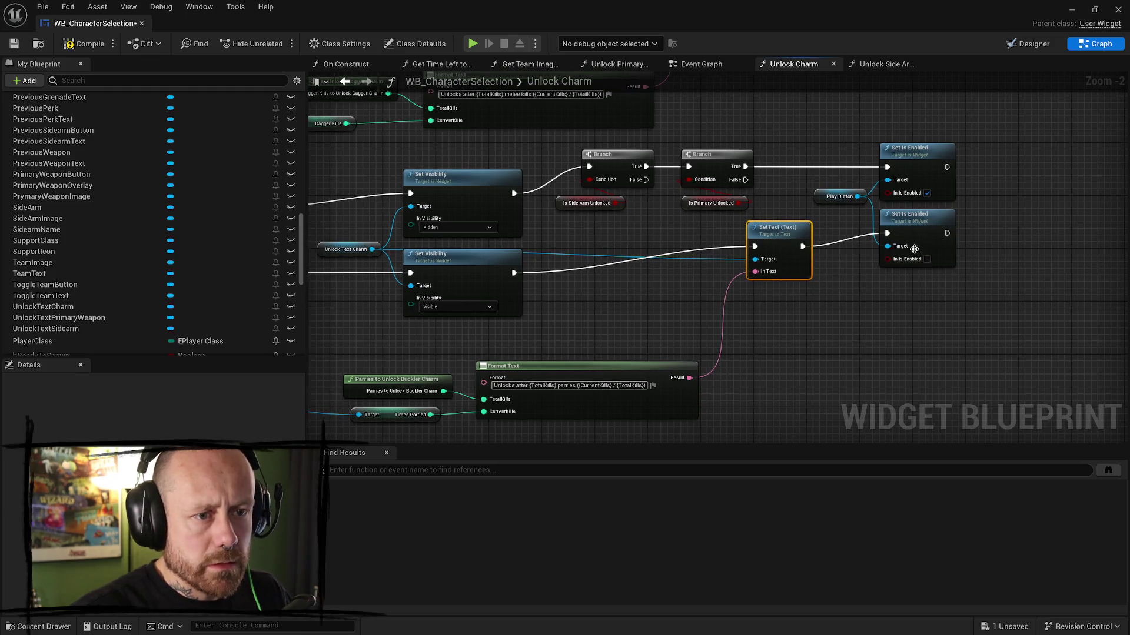
{"action": "left_click", "coordinate": [76, 44]}
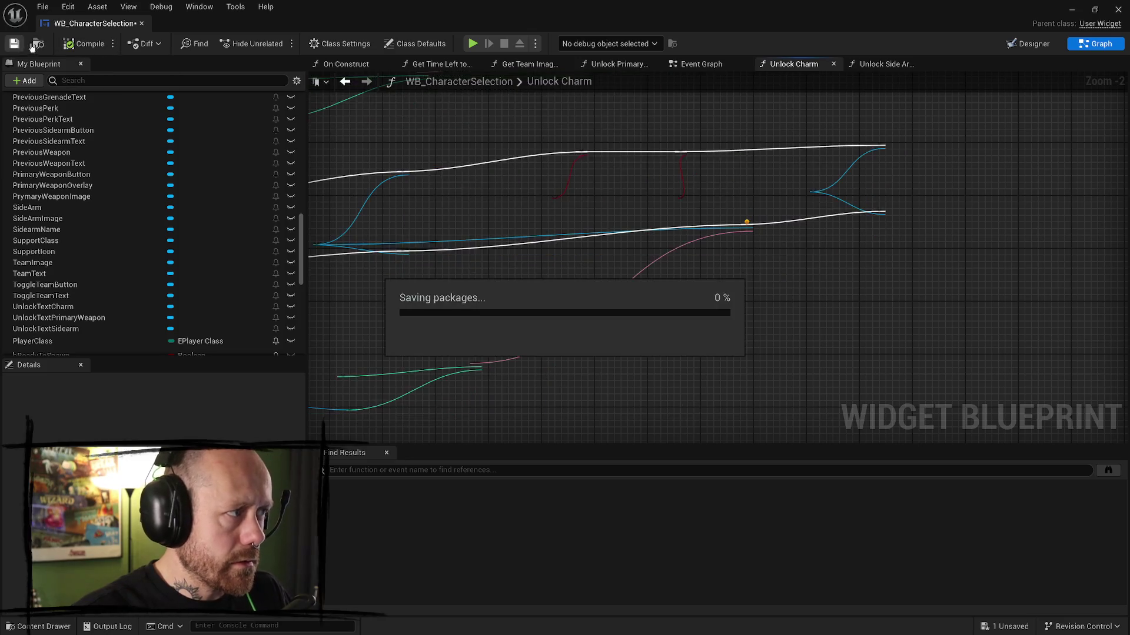
- Survey the Unlock Charm graph and shift the Charms Index node to the right
{"action": "scroll", "coordinate": [661, 302], "scroll_direction": "down", "scroll_amount": 4}
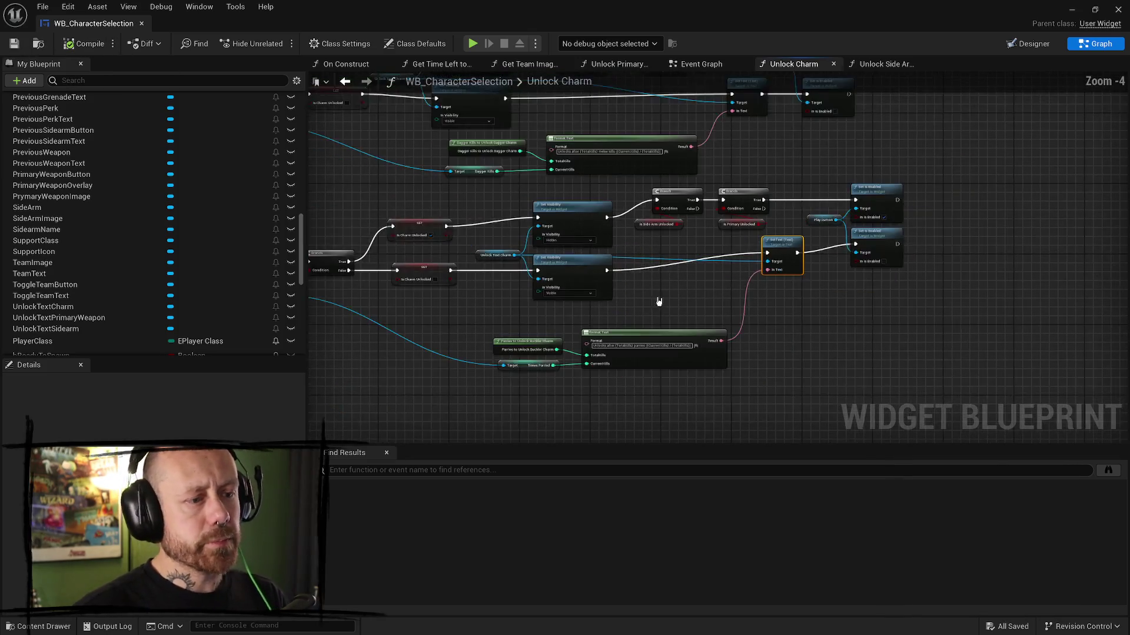
{"action": "scroll", "coordinate": [590, 340], "scroll_direction": "up", "scroll_amount": 2}
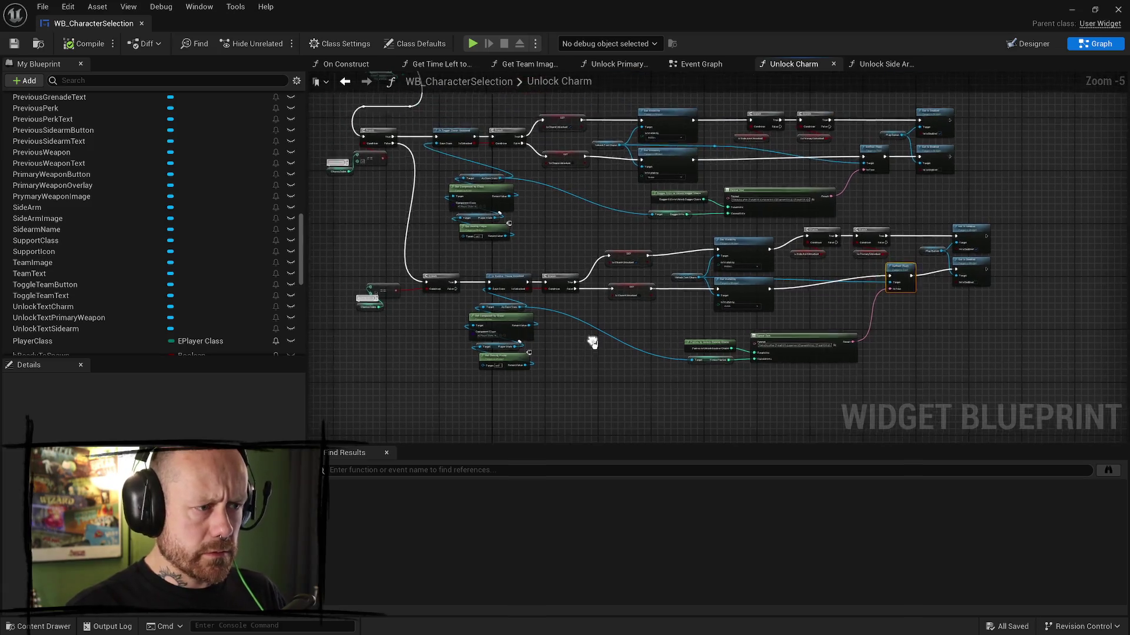
{"action": "mouse_move", "coordinate": [764, 379]}
{"action": "left_mouse_down"}
{"action": "mouse_move", "coordinate": [876, 292]}
{"action": "mouse_move", "coordinate": [927, 192]}
{"action": "mouse_move", "coordinate": [987, 207]}
{"action": "mouse_move", "coordinate": [928, 262]}
{"action": "mouse_move", "coordinate": [933, 279]}
{"action": "left_mouse_up"}
{"action": "scroll", "coordinate": [987, 206], "scroll_direction": "down", "scroll_amount": 1}
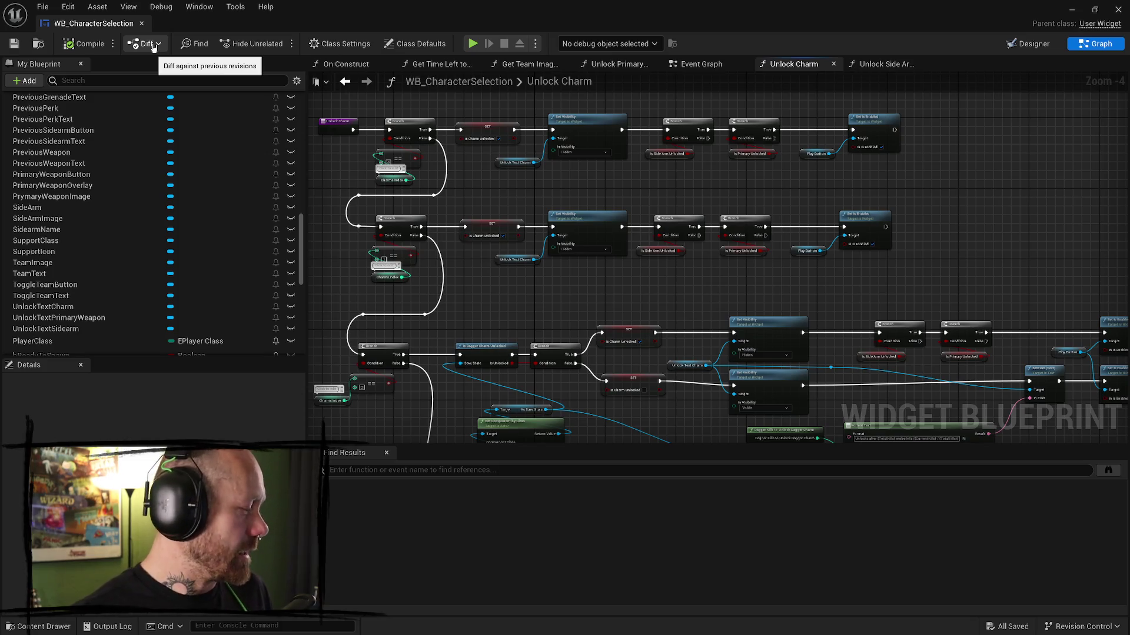
{"action": "left_click_drag", "start_coordinate": [562, 307], "coordinate": [577, 276]}
{"action": "scroll", "coordinate": [342, 397], "scroll_direction": "up", "scroll_amount": 4}
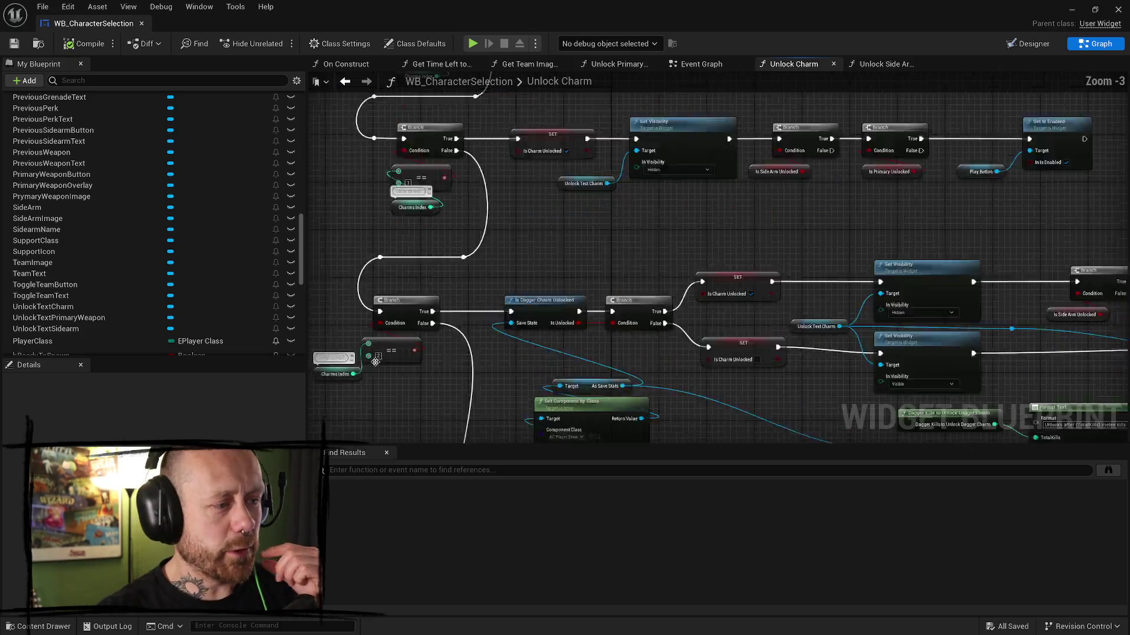
{"action": "left_click_drag", "start_coordinate": [391, 337], "coordinate": [444, 347]}
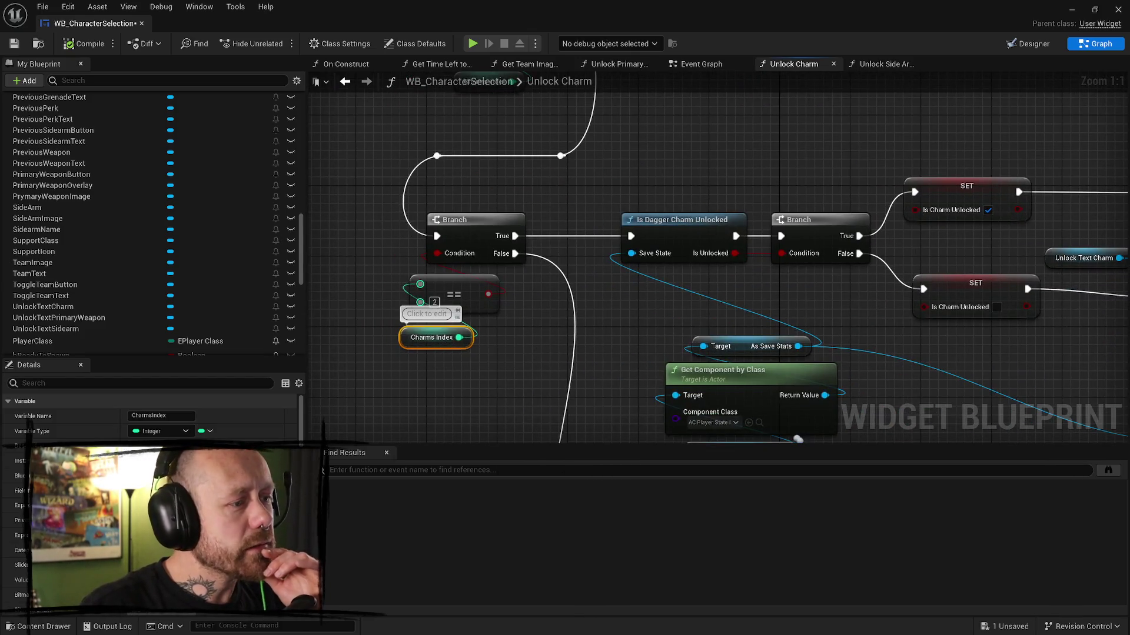
{"action": "scroll", "coordinate": [611, 259], "scroll_direction": "down", "scroll_amount": 10}
{"action": "scroll", "coordinate": [611, 259], "scroll_direction": "up", "scroll_amount": 8}
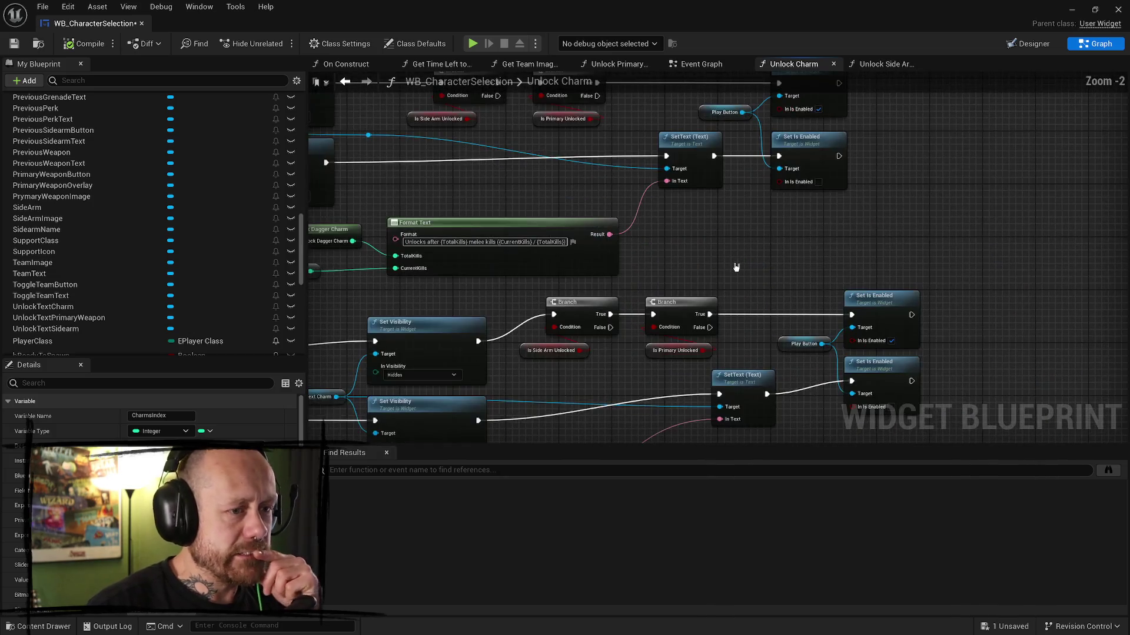
- Inspect the Format Text and SET Is Charm Unlocked nodes, then open the Unlock Side Arms graph
{"action": "left_click", "coordinate": [582, 209]}
{"action": "scroll", "coordinate": [581, 210], "scroll_direction": "down", "scroll_amount": 5}
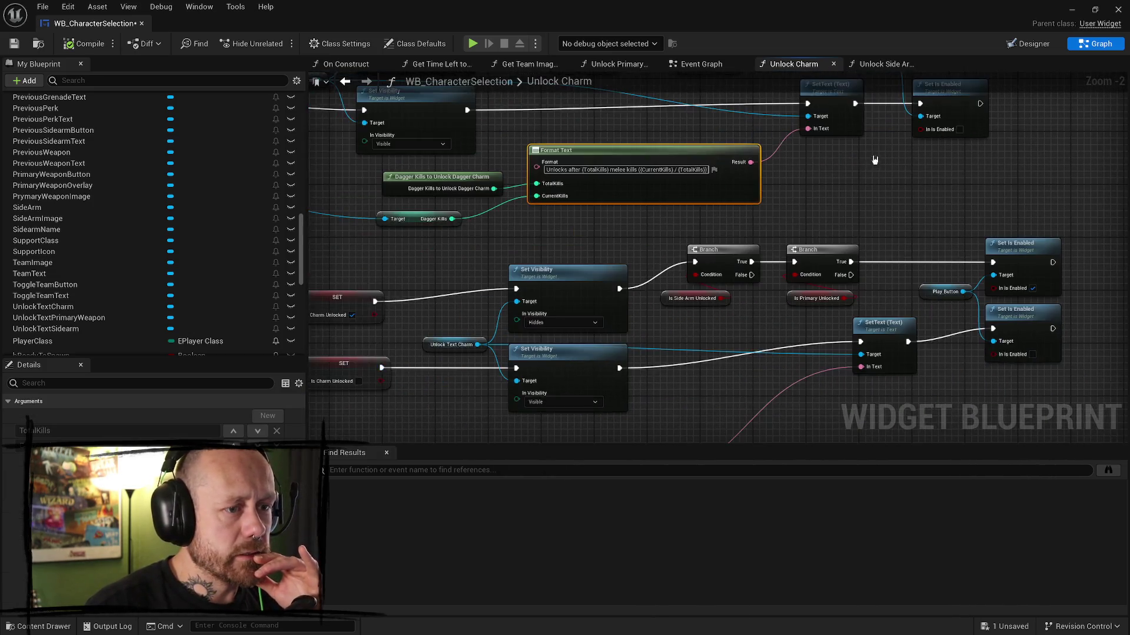
{"action": "left_click_drag", "start_coordinate": [689, 254], "coordinate": [482, 321]}
{"action": "scroll", "coordinate": [644, 208], "scroll_direction": "down", "scroll_amount": 2}
{"action": "left_click", "coordinate": [644, 209]}
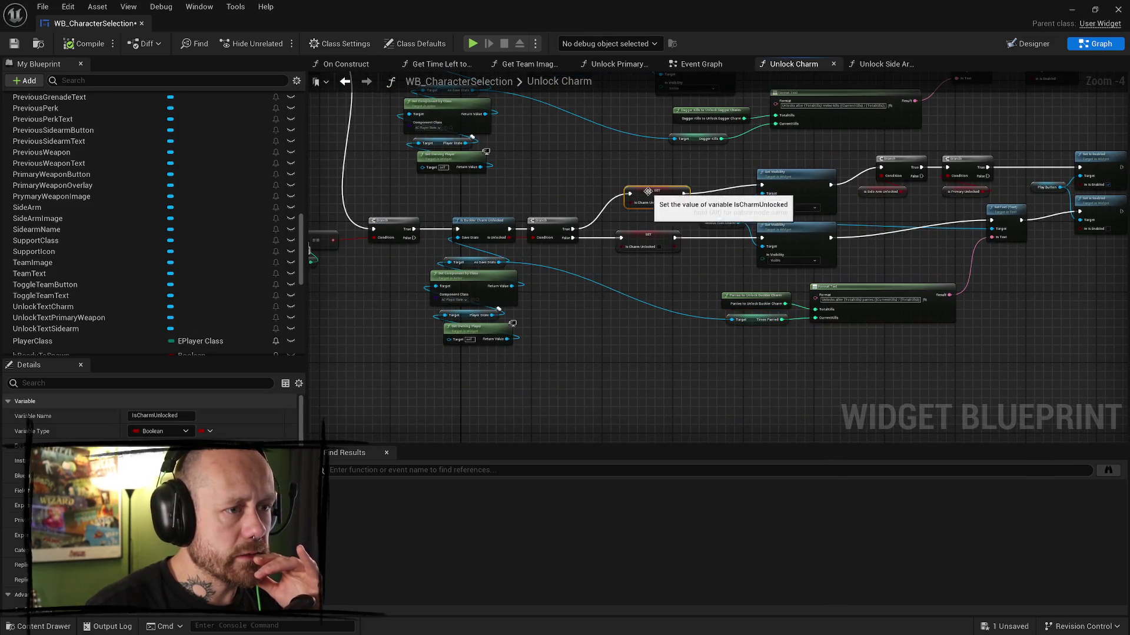
{"action": "scroll", "coordinate": [677, 248], "scroll_direction": "up", "scroll_amount": 2}
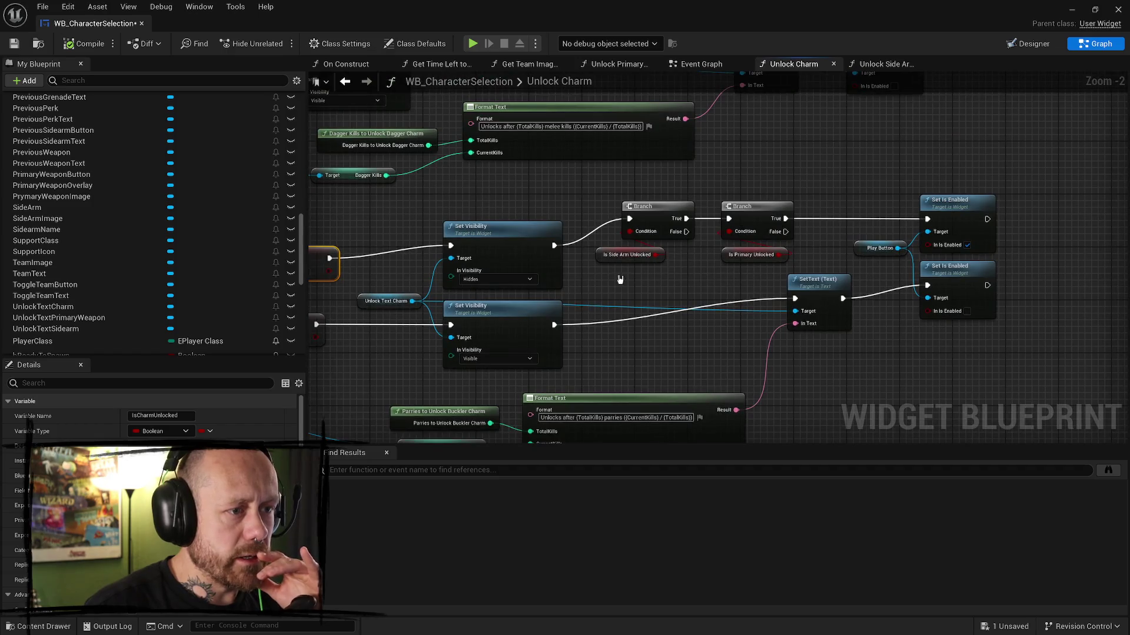
{"action": "mouse_move", "coordinate": [706, 265]}
{"action": "left_mouse_down"}
{"action": "mouse_move", "coordinate": [918, 185]}
{"action": "mouse_move", "coordinate": [1003, 187]}
{"action": "mouse_move", "coordinate": [841, 315]}
{"action": "left_mouse_up"}
{"action": "scroll", "coordinate": [765, 247], "scroll_direction": "down", "scroll_amount": 5}
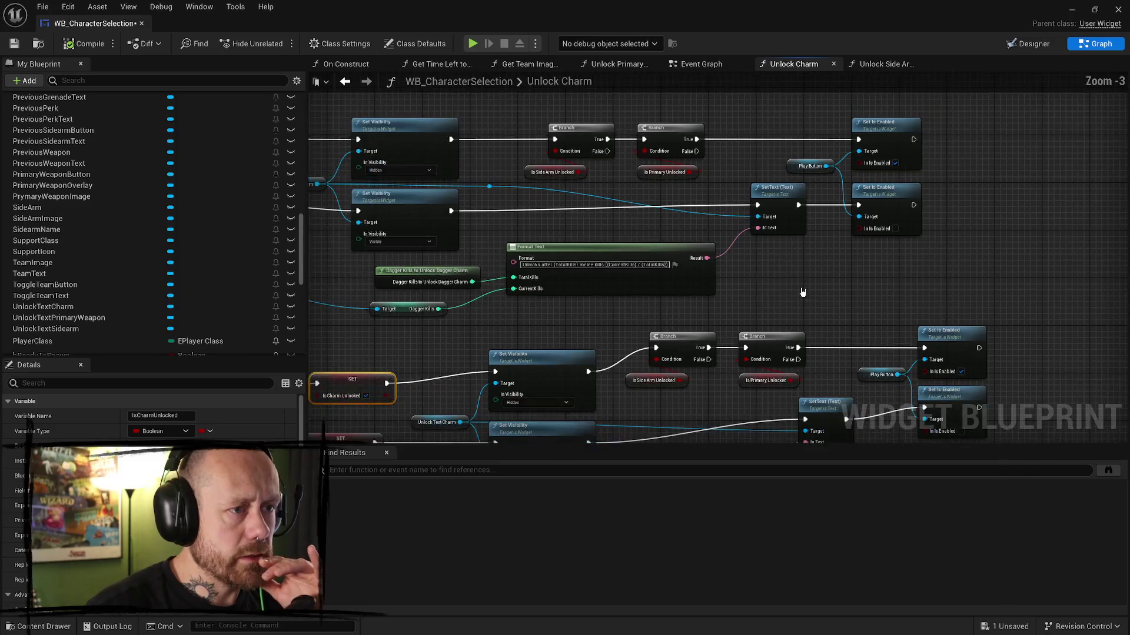
{"action": "scroll", "coordinate": [759, 188], "scroll_direction": "up", "scroll_amount": 3}
{"action": "scroll", "coordinate": [766, 196], "scroll_direction": "up", "scroll_amount": 3}
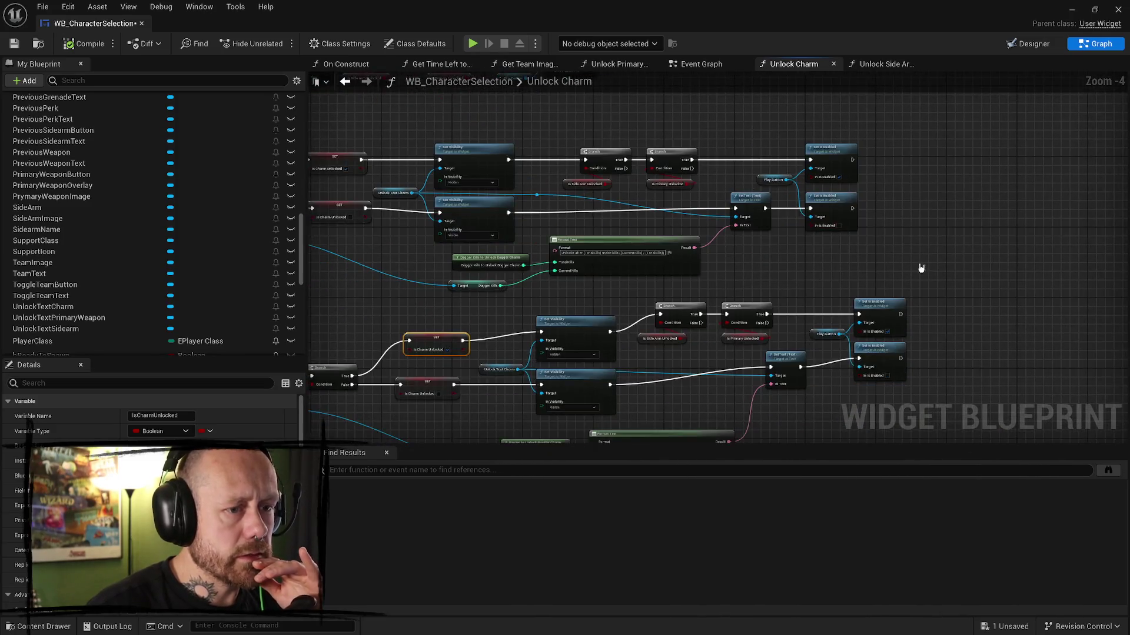
{"action": "left_click", "coordinate": [859, 64]}
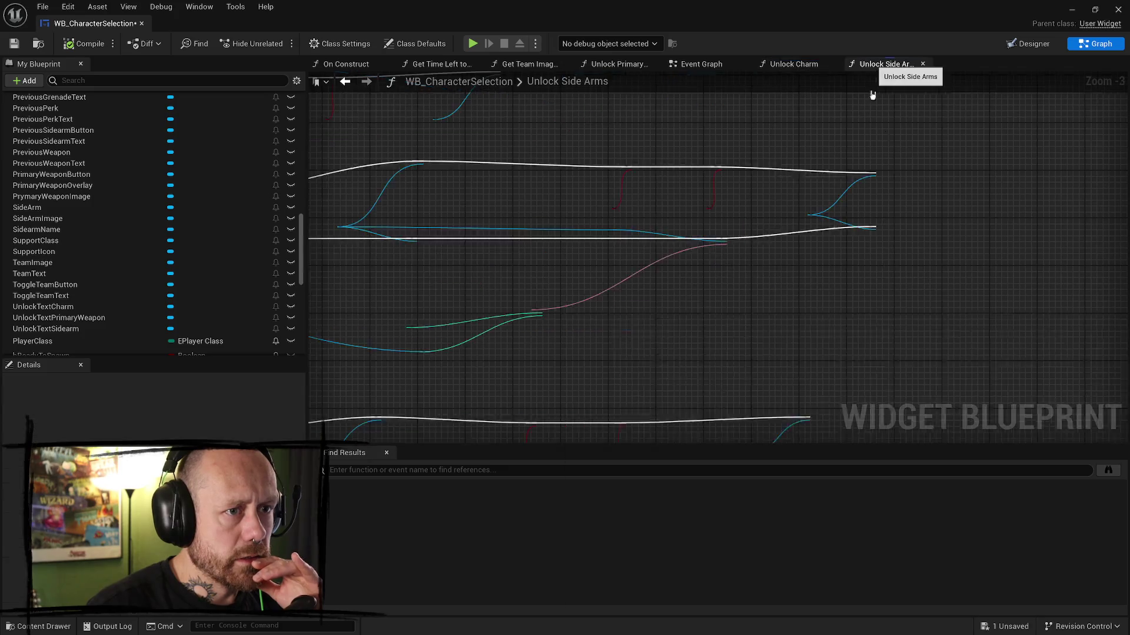
- Return from Unlock Side Arms to Unlock Charm and save the character selection blueprint
{"action": "scroll", "coordinate": [823, 250], "scroll_direction": "down", "scroll_amount": 2}
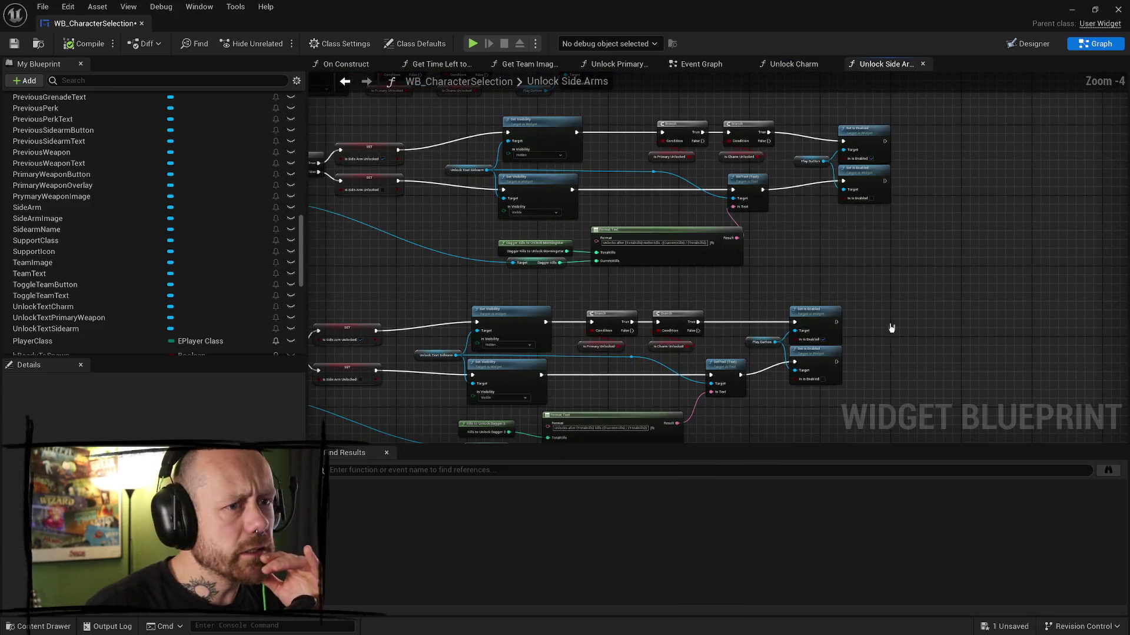
{"action": "left_click_drag", "start_coordinate": [891, 328], "coordinate": [884, 282]}
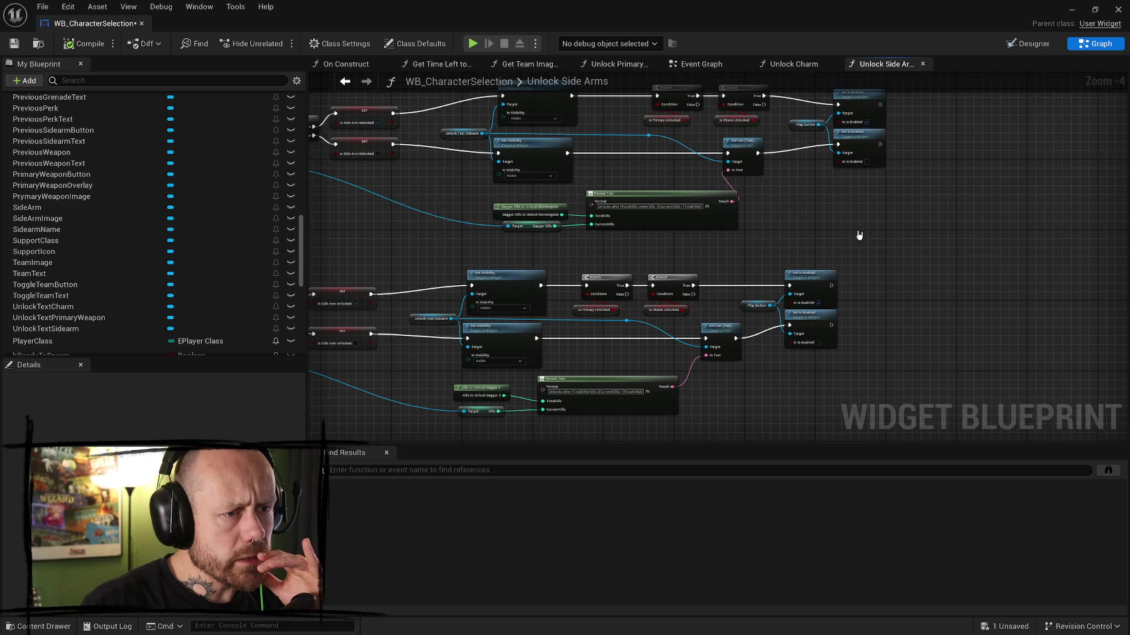
{"action": "left_click", "coordinate": [793, 64]}
{"action": "left_click_drag", "start_coordinate": [844, 148], "coordinate": [910, 255]}
{"action": "left_click", "coordinate": [88, 44]}
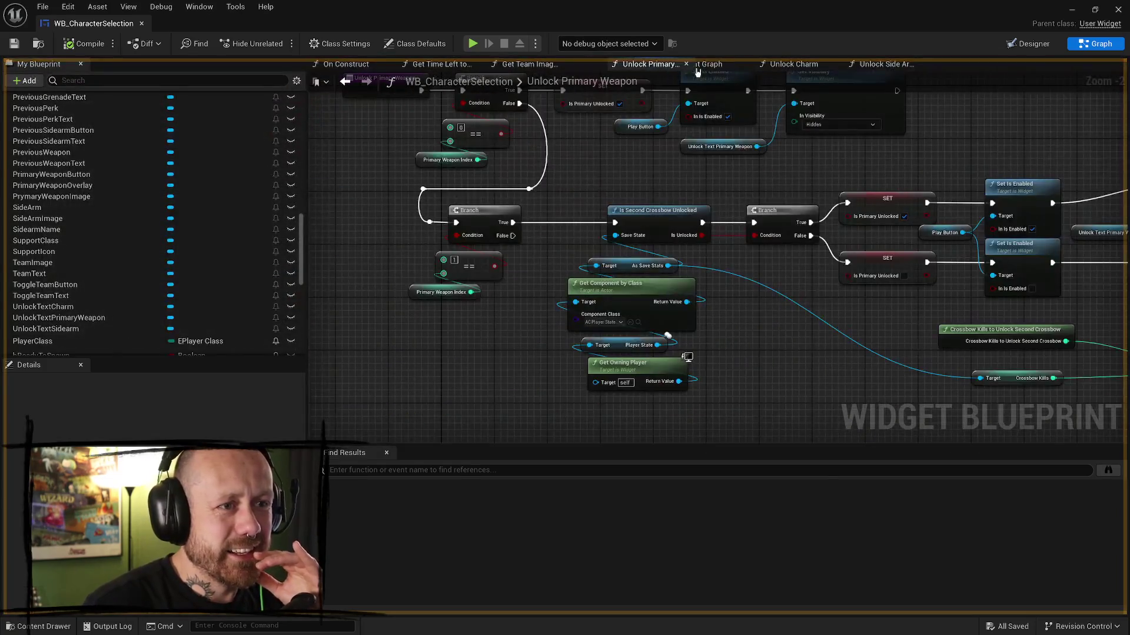
- Reorder the Unlock Primary Weapon tab last, detach its top Set Is Enabled, and move it right with Play Button
{"action": "left_click_drag", "start_coordinate": [657, 70], "coordinate": [873, 70]}
{"action": "scroll", "coordinate": [773, 182], "scroll_direction": "down", "scroll_amount": 3}
{"action": "scroll", "coordinate": [744, 234], "scroll_direction": "up", "scroll_amount": 2}
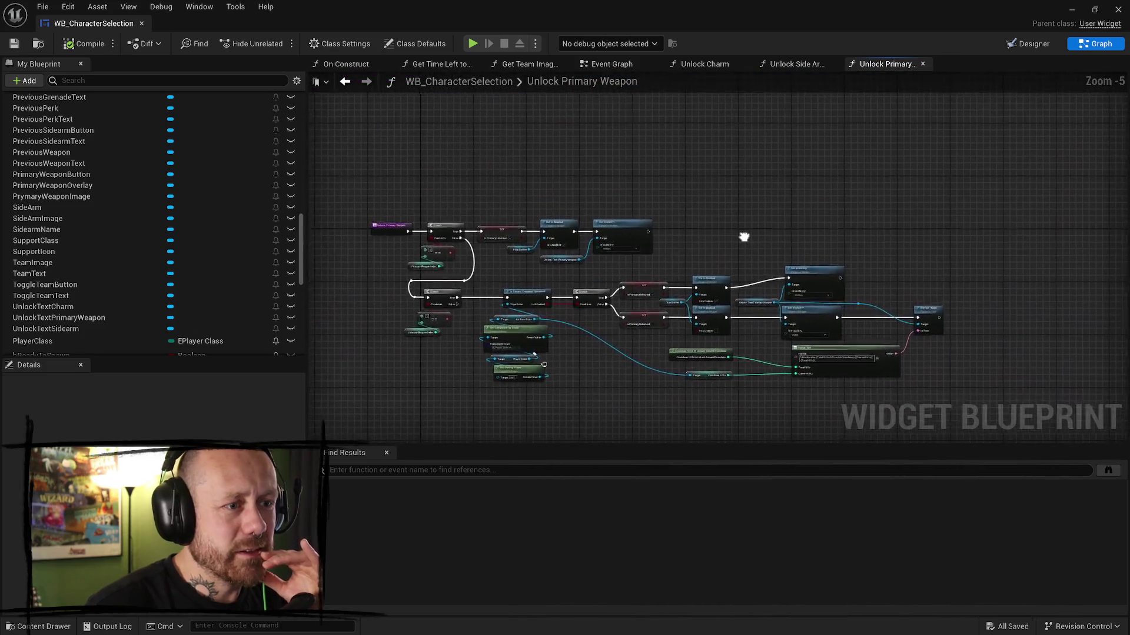
{"action": "left_click_drag", "start_coordinate": [839, 212], "coordinate": [964, 140]}
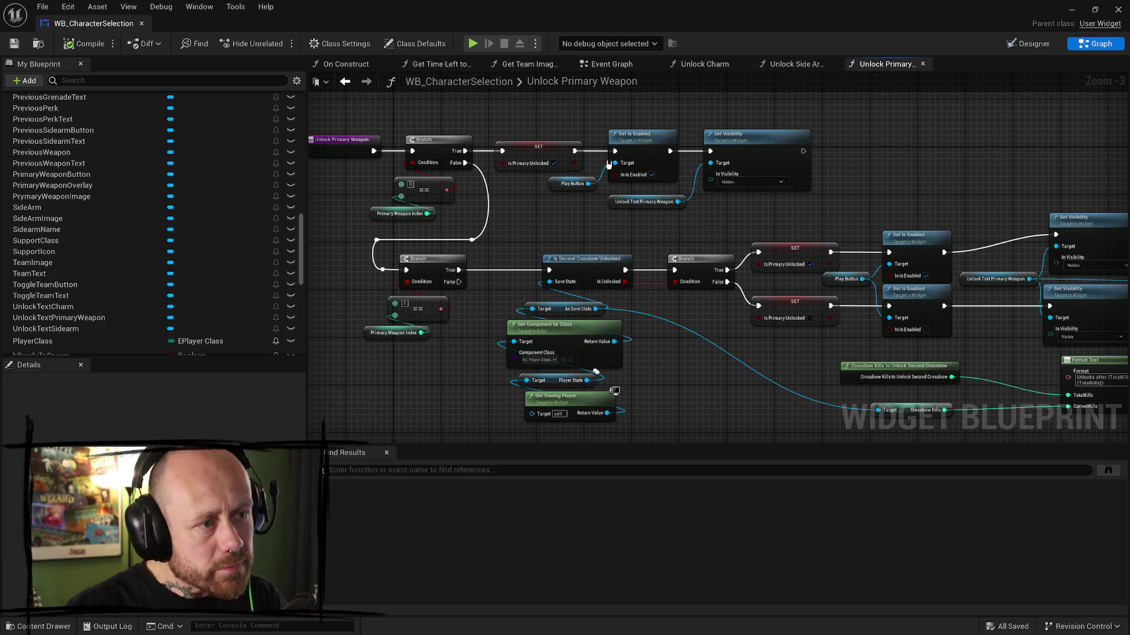
{"action": "left_click", "coordinate": [615, 150], "text": "alt"}
{"action": "left_click", "coordinate": [710, 150], "text": "alt"}
{"action": "left_click_drag", "start_coordinate": [633, 123], "coordinate": [591, 187]}
{"action": "left_click_drag", "start_coordinate": [621, 152], "coordinate": [973, 151]}
- Wire SET Is Primary Unlocked straight into Set Visibility and add a Get Is Charm Unlocked node
{"action": "mouse_move", "coordinate": [574, 152]}
{"action": "left_mouse_down"}
{"action": "mouse_move", "coordinate": [733, 157]}
{"action": "mouse_move", "coordinate": [650, 146]}
{"action": "left_mouse_up"}
{"action": "left_click", "coordinate": [722, 167]}
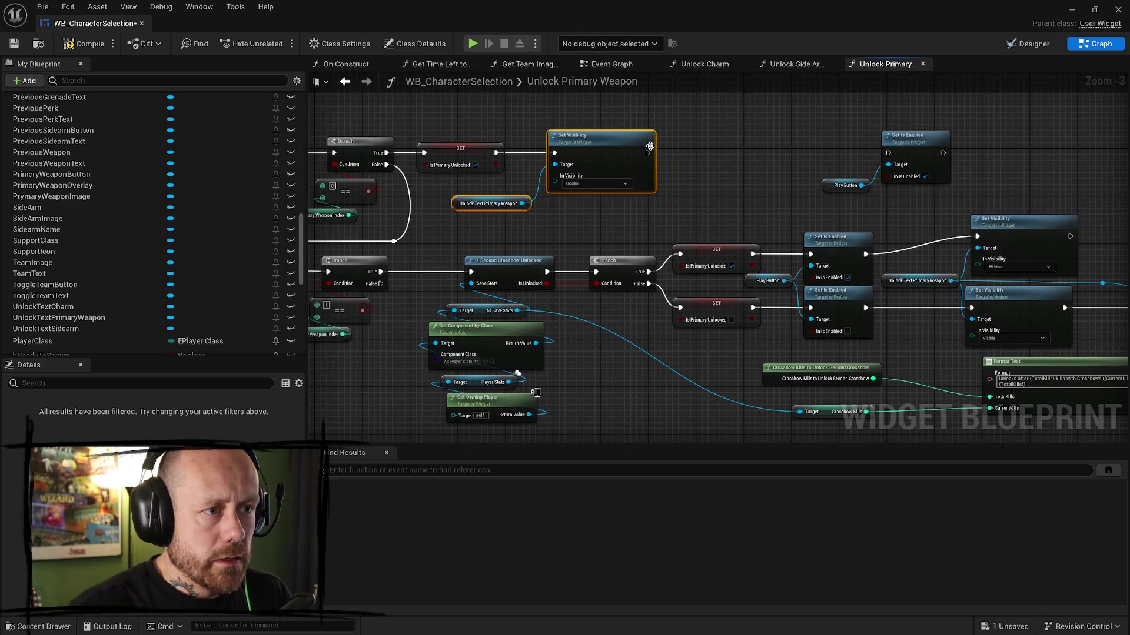
{"action": "right_click", "coordinate": [726, 158]}
{"action": "type", "text": "is chamr"}
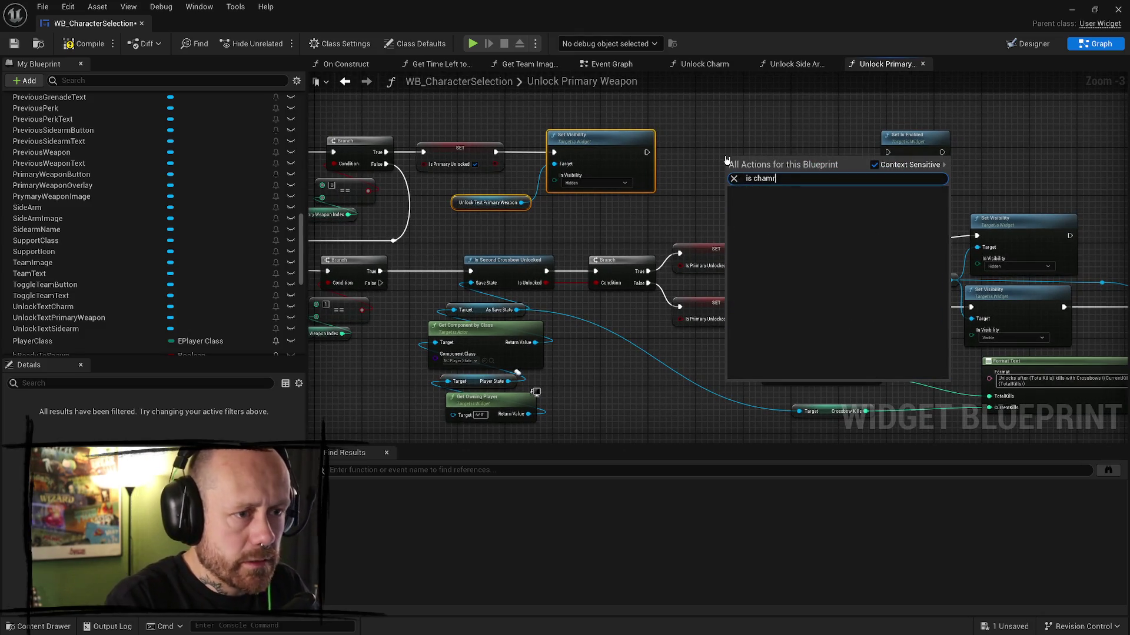
{"action": "key", "text": "BackSpace"}
{"action": "key", "text": "BackSpace"}
{"action": "type", "text": "rm"}
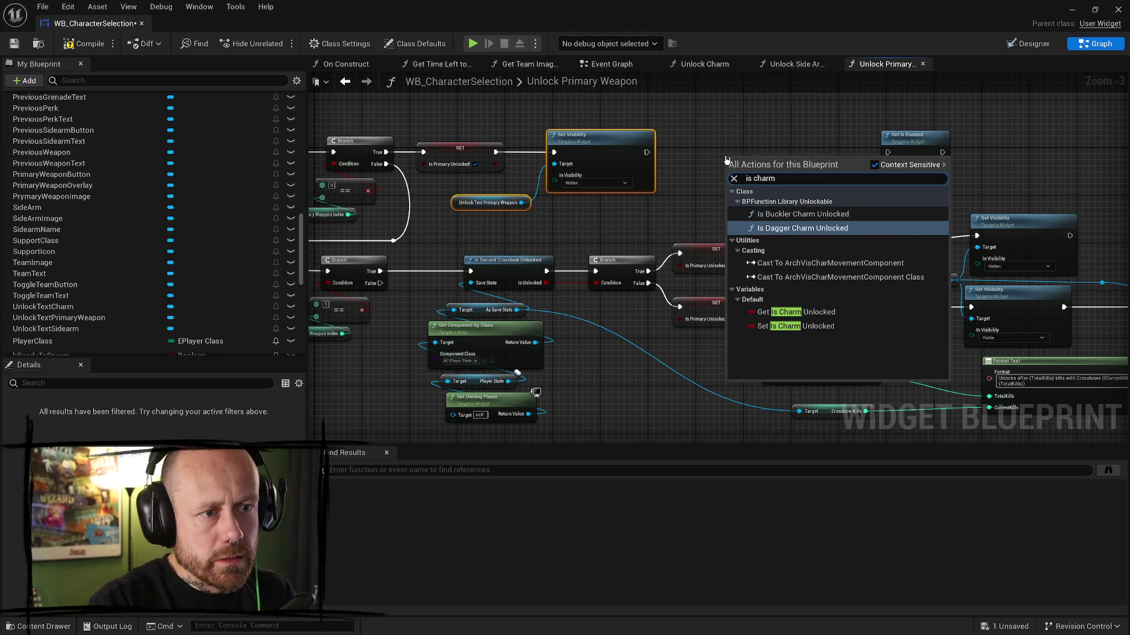
{"action": "key", "text": "Down"}
{"action": "key", "text": "Down"}
{"action": "key", "text": "Down"}
{"action": "key", "text": "Return"}
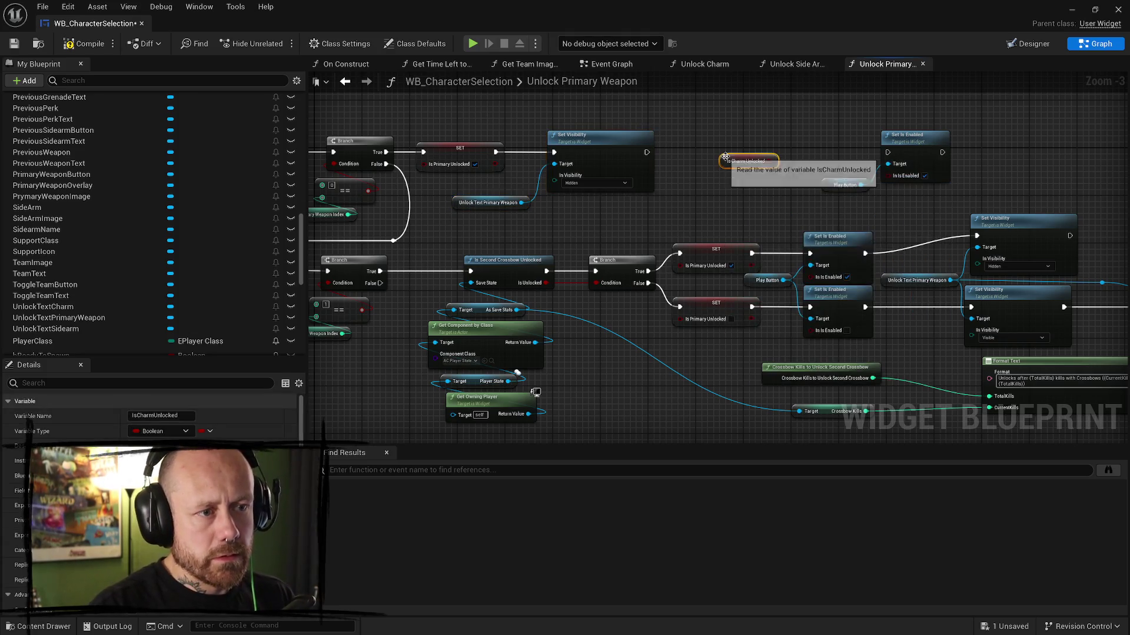
{"action": "left_click_drag", "start_coordinate": [722, 169], "coordinate": [675, 193]}
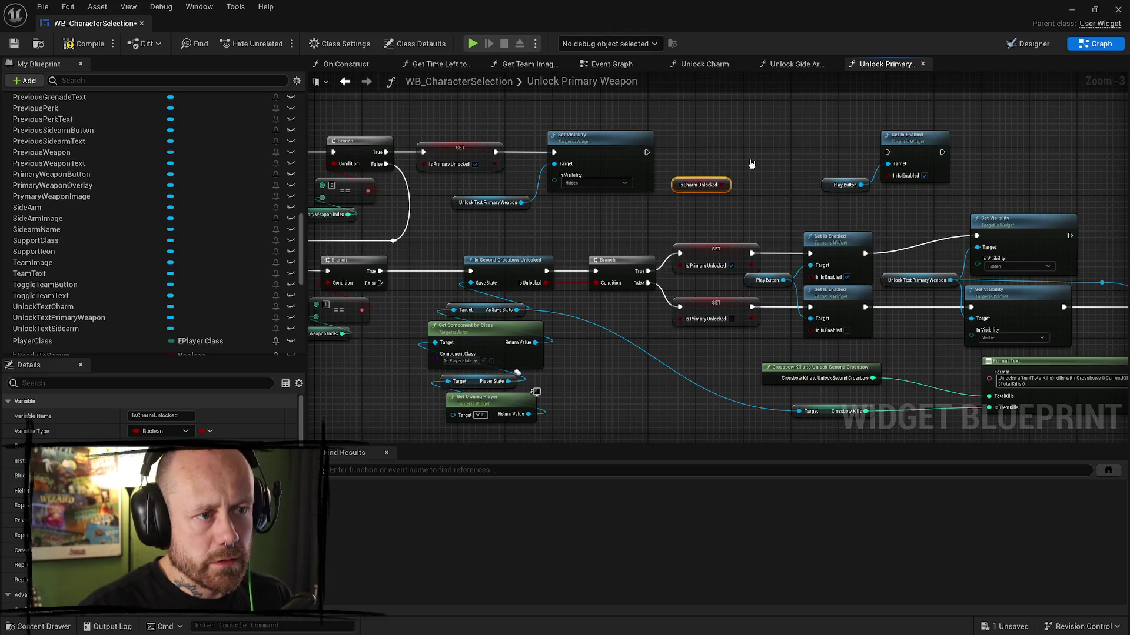
- Add an Is Side Arm Unlocked getter, then pull a wire from Is Charm Unlocked
{"action": "right_click", "coordinate": [751, 162]}
{"action": "type", "text": "is side"}
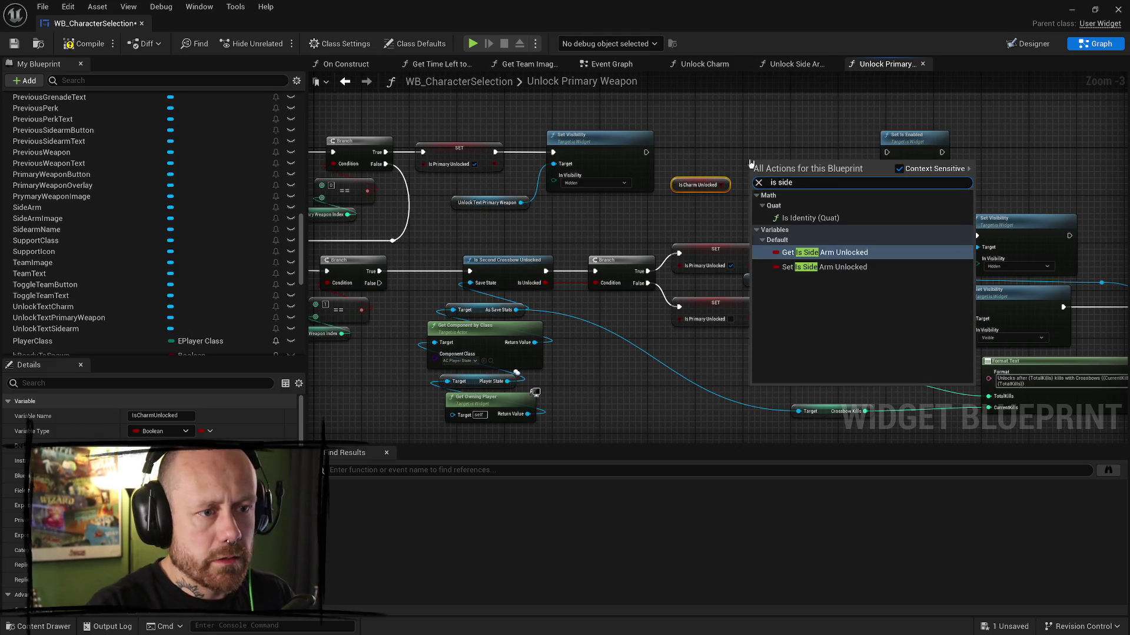
{"action": "type", "text": "ar"}
{"action": "key", "text": "Return"}
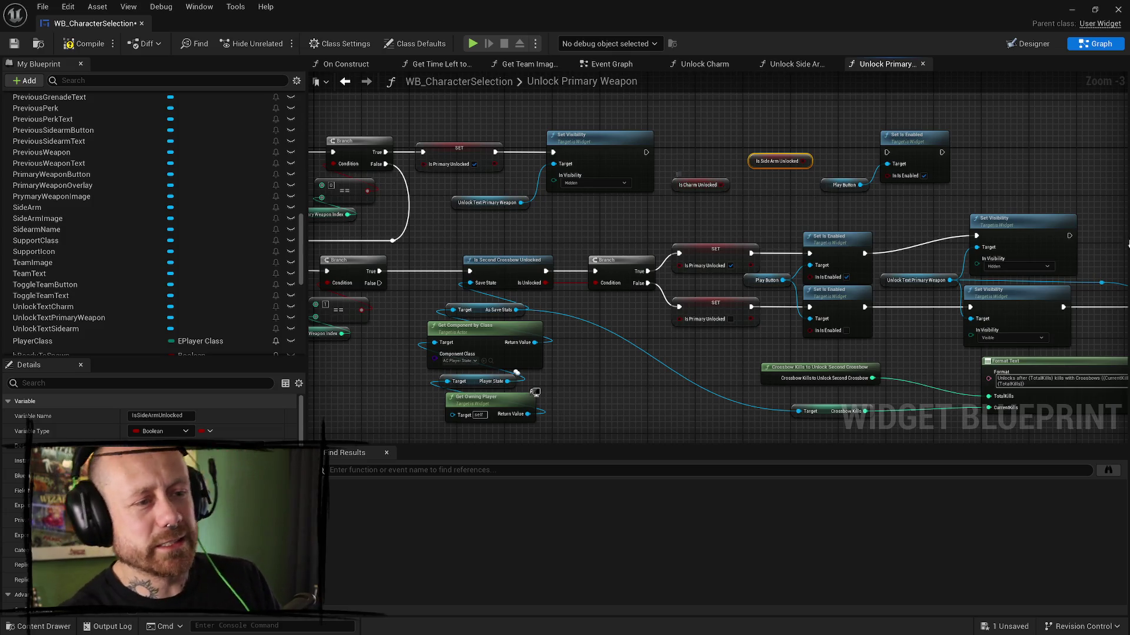
{"action": "scroll", "coordinate": [711, 202], "scroll_direction": "up", "scroll_amount": 3}
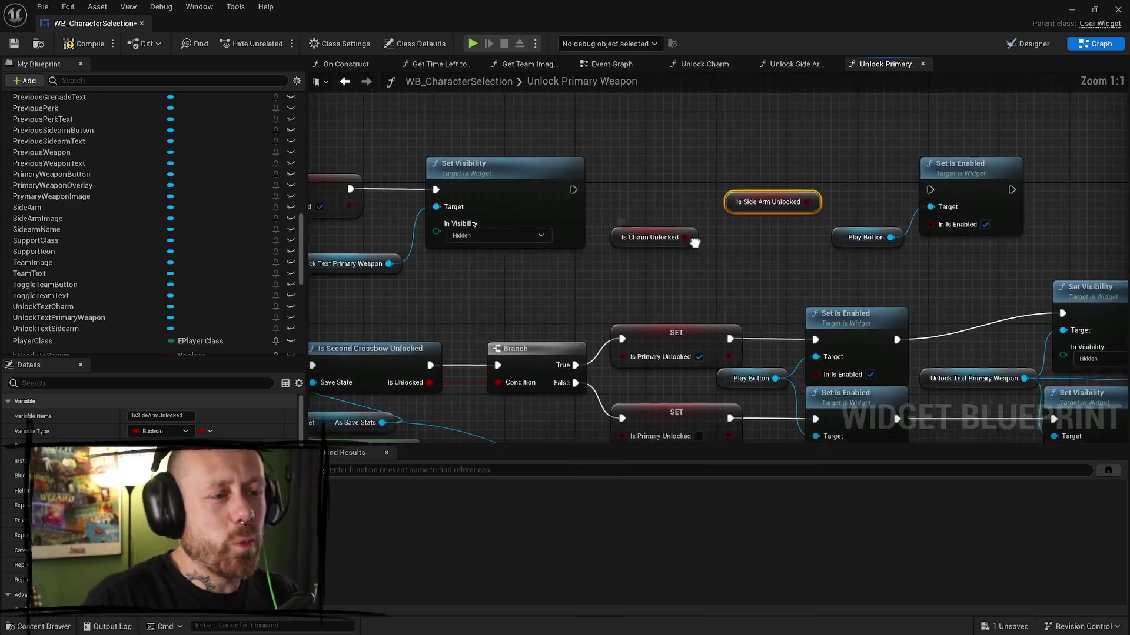
{"action": "left_click_drag", "start_coordinate": [687, 241], "coordinate": [674, 189]}
- Add a Branch driven by Is Charm Unlocked and wire Set Visibility into it
{"action": "type", "text": "bran"}
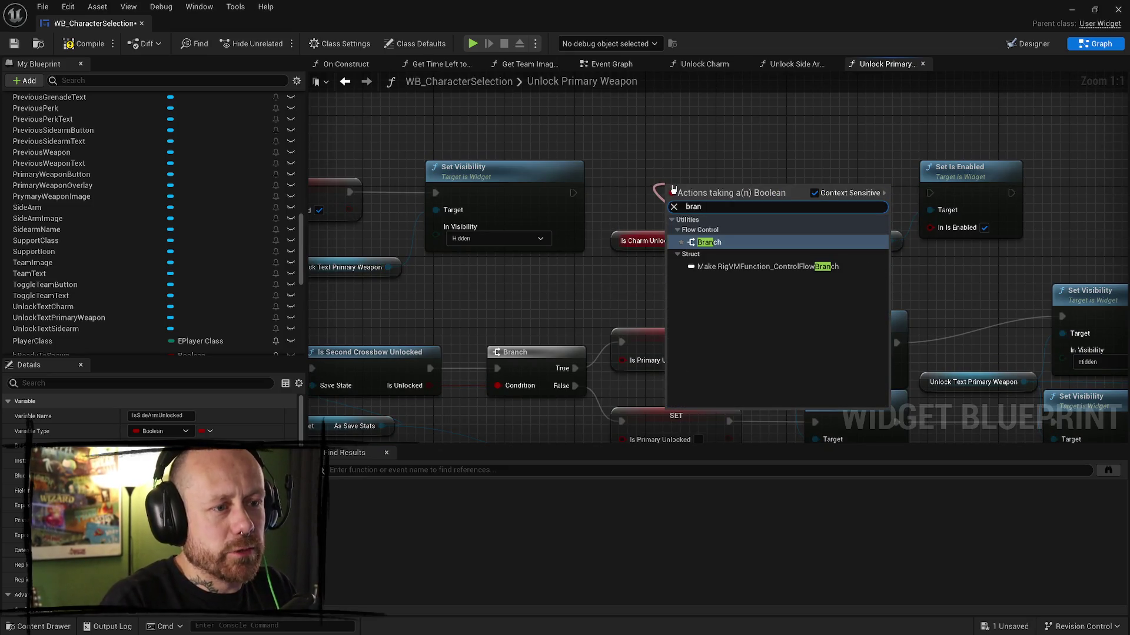
{"action": "key", "text": "Return"}
{"action": "left_click_drag", "start_coordinate": [707, 181], "coordinate": [644, 173]}
{"action": "mouse_move", "coordinate": [573, 192]}
{"action": "left_mouse_down"}
{"action": "mouse_move", "coordinate": [665, 205]}
{"action": "mouse_move", "coordinate": [663, 240]}
{"action": "left_mouse_up"}
- Add a second Branch on Is Side Arm Unlocked, chaining True pins through to Set Is Enabled
{"action": "mouse_move", "coordinate": [738, 235]}
{"action": "left_mouse_down"}
{"action": "mouse_move", "coordinate": [691, 194]}
{"action": "mouse_move", "coordinate": [694, 171]}
{"action": "left_mouse_up"}
{"action": "type", "text": "branch"}
{"action": "key", "text": "Return"}
{"action": "left_click_drag", "start_coordinate": [621, 186], "coordinate": [676, 186]}
{"action": "left_click_drag", "start_coordinate": [754, 187], "coordinate": [861, 187]}
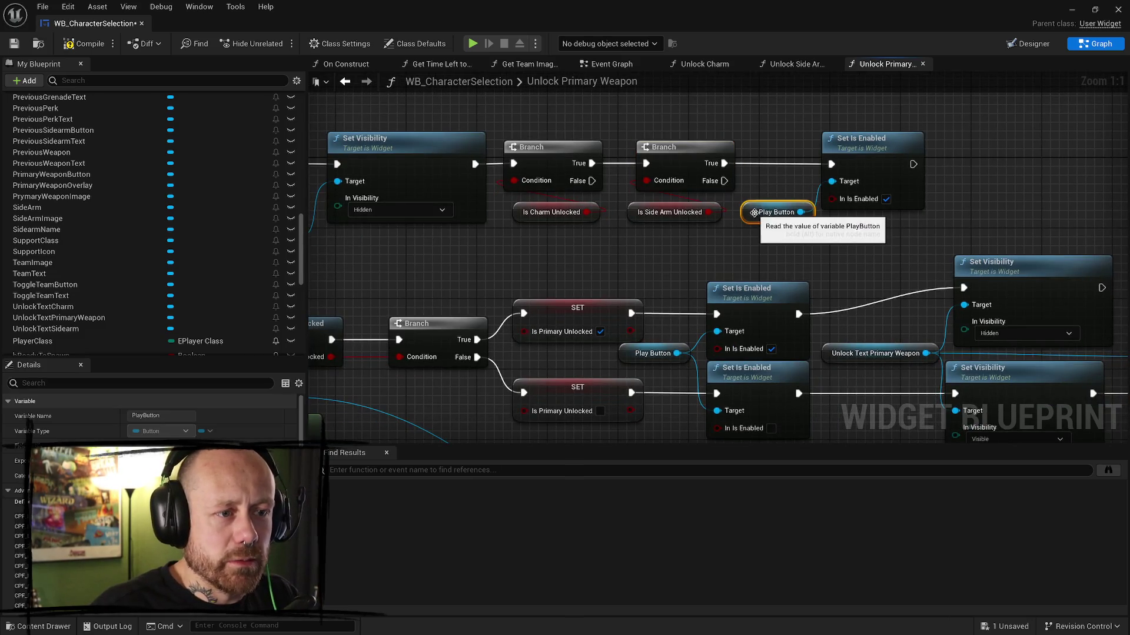
- Shift the Play Button and Set Is Enabled nodes right and compile the widget blueprint
{"action": "left_click_drag", "start_coordinate": [756, 211], "coordinate": [767, 206]}
{"action": "left_click", "coordinate": [839, 134], "text": "ctrl"}
{"action": "left_click_drag", "start_coordinate": [839, 134], "coordinate": [856, 134]}
{"action": "left_click_drag", "start_coordinate": [790, 156], "coordinate": [913, 162]}
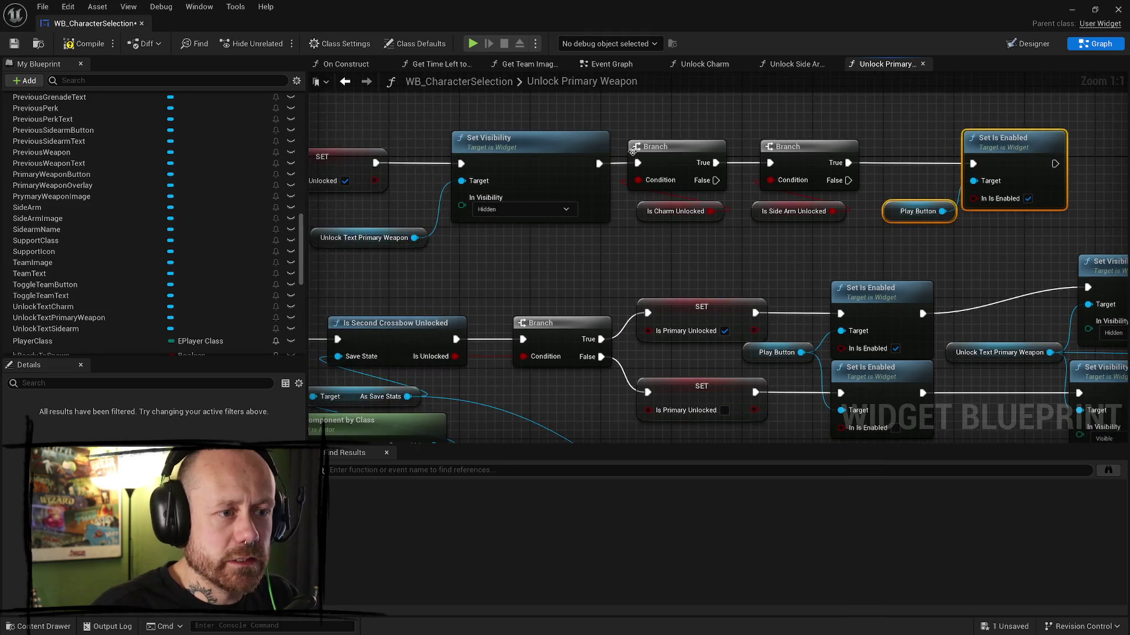
{"action": "left_click", "coordinate": [82, 44]}
{"action": "scroll", "coordinate": [861, 290], "scroll_direction": "down", "scroll_amount": 8}
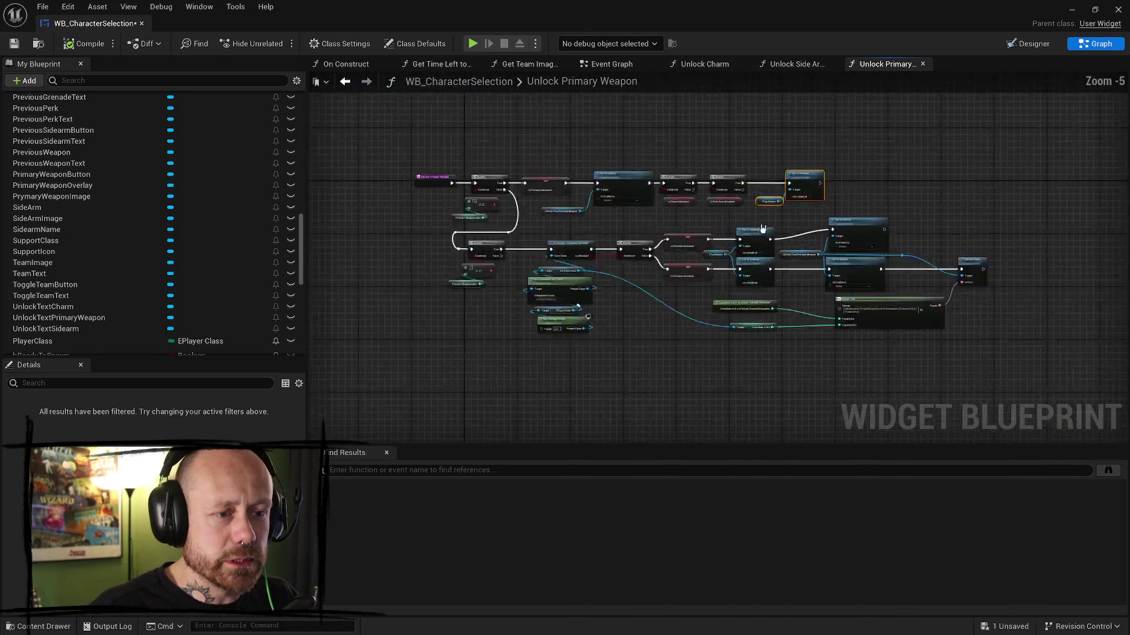
- Move the middle Play Button and Set Is Enabled nodes beside SetText and wire SetText into them
{"action": "scroll", "coordinate": [699, 243], "scroll_direction": "up", "scroll_amount": 4}
{"action": "mouse_move", "coordinate": [694, 213]}
{"action": "left_mouse_down"}
{"action": "mouse_move", "coordinate": [644, 294]}
{"action": "mouse_move", "coordinate": [599, 310]}
{"action": "left_mouse_up"}
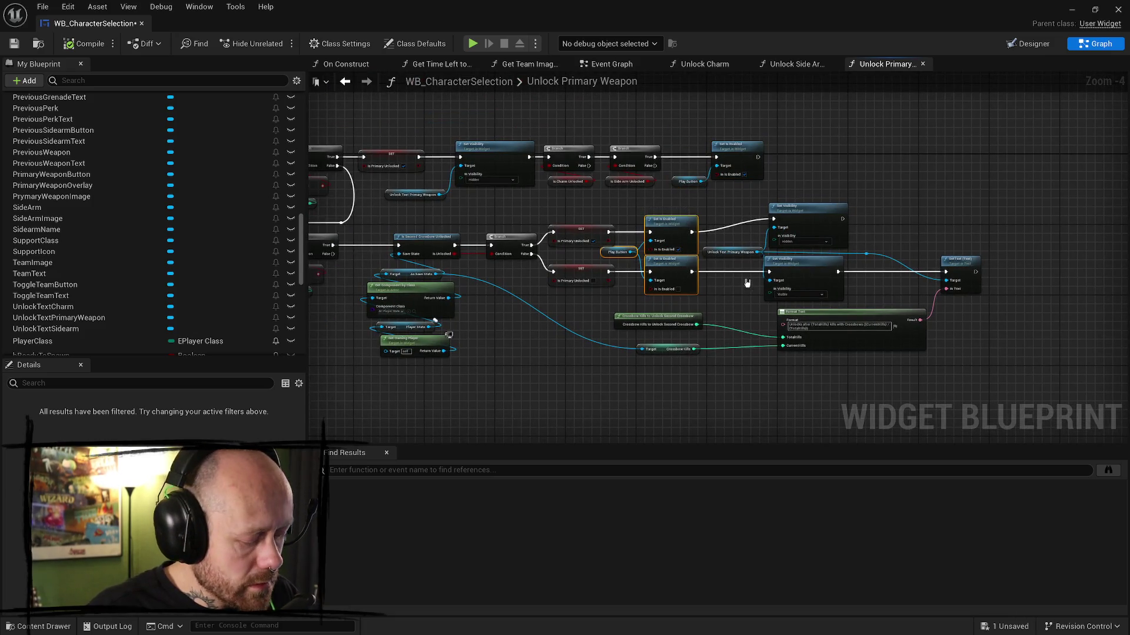
{"action": "scroll", "coordinate": [628, 240], "scroll_direction": "up", "scroll_amount": 4}
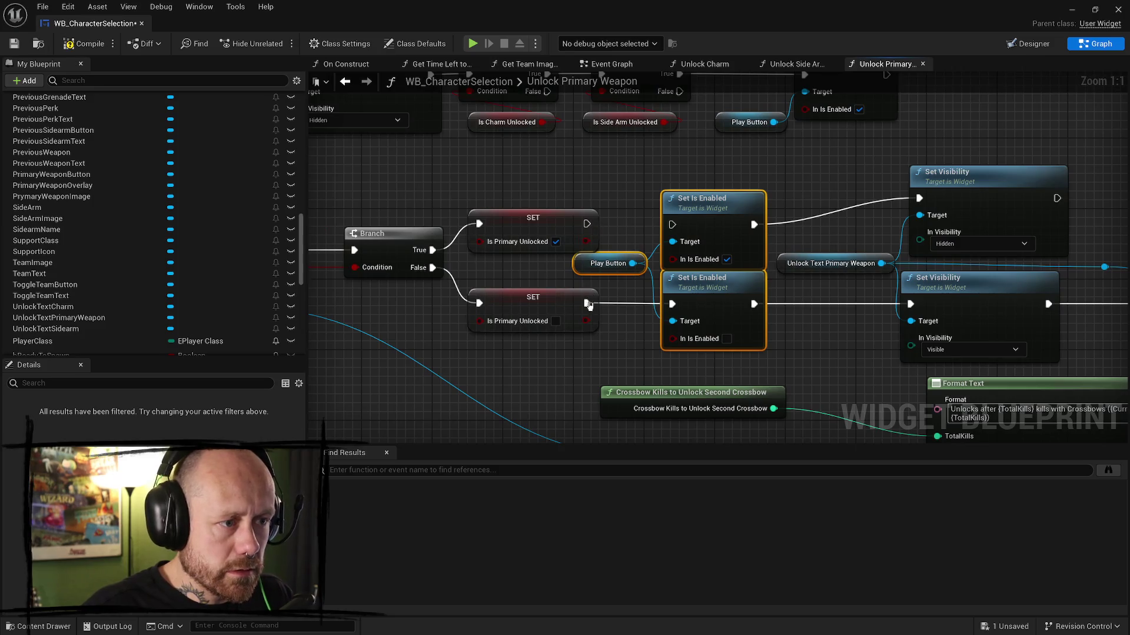
{"action": "left_click_drag", "start_coordinate": [920, 294], "coordinate": [841, 278]}
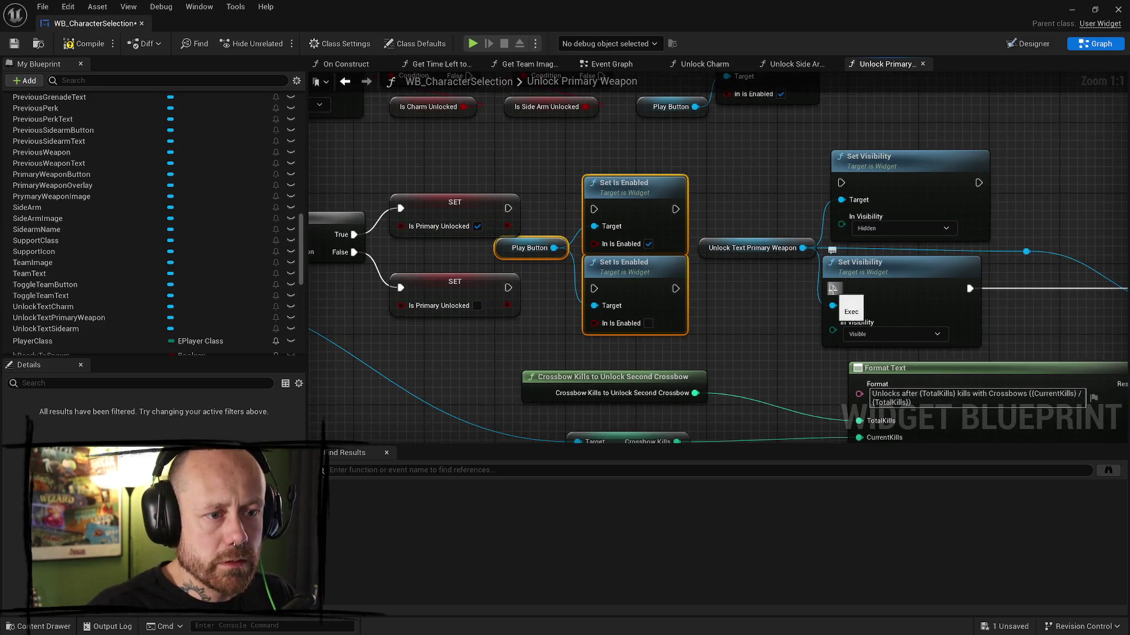
{"action": "scroll", "coordinate": [681, 186], "scroll_direction": "down", "scroll_amount": 2}
{"action": "mouse_move", "coordinate": [600, 174]}
{"action": "left_mouse_down"}
{"action": "mouse_move", "coordinate": [990, 177]}
{"action": "mouse_move", "coordinate": [813, 178]}
{"action": "mouse_move", "coordinate": [891, 147]}
{"action": "left_mouse_up"}
{"action": "left_click_drag", "start_coordinate": [789, 252], "coordinate": [863, 225]}
{"action": "left_click_drag", "start_coordinate": [723, 188], "coordinate": [937, 262]}
- Connect both SET nodes to their Set Visibility nodes and move those nodes left
{"action": "mouse_move", "coordinate": [449, 265]}
{"action": "left_mouse_down"}
{"action": "mouse_move", "coordinate": [702, 259]}
{"action": "mouse_move", "coordinate": [700, 246]}
{"action": "left_mouse_up"}
{"action": "left_click_drag", "start_coordinate": [450, 324], "coordinate": [693, 325]}
{"action": "mouse_move", "coordinate": [659, 271]}
{"action": "left_mouse_down"}
{"action": "mouse_move", "coordinate": [759, 276]}
{"action": "mouse_move", "coordinate": [742, 303]}
{"action": "mouse_move", "coordinate": [617, 304]}
{"action": "left_mouse_up"}
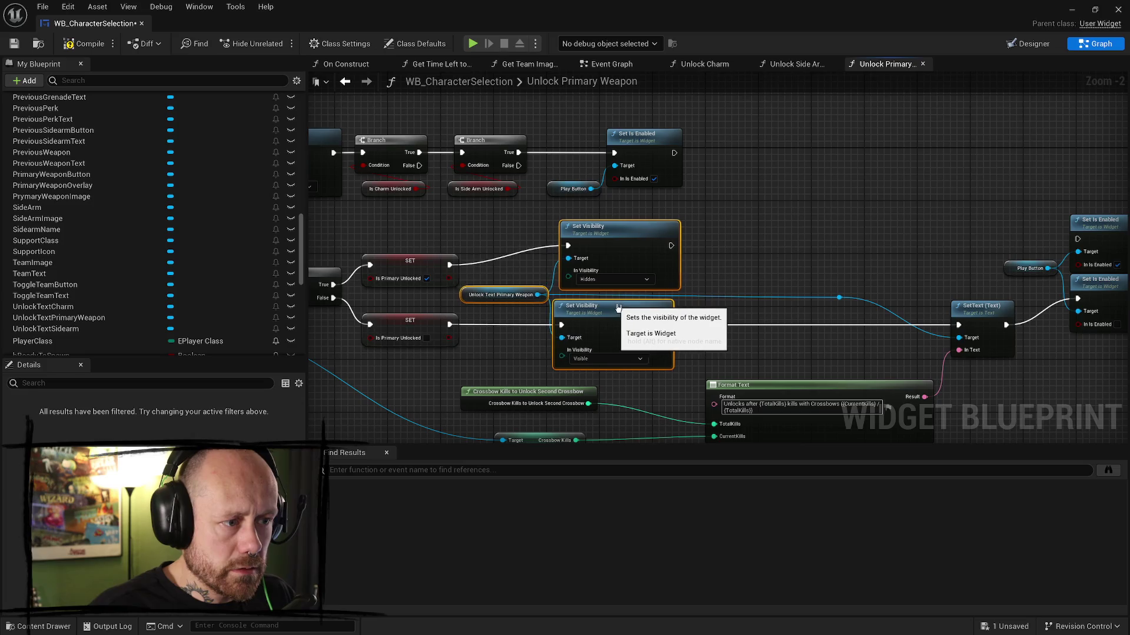
{"action": "left_click_drag", "start_coordinate": [822, 266], "coordinate": [770, 255]}
{"action": "left_click", "coordinate": [770, 255]}
{"action": "left_click_drag", "start_coordinate": [840, 254], "coordinate": [763, 252]}
- Duplicate the Charm and Side Arm Branch pair, wiring it between Set Visibility and Set Is Enabled
{"action": "left_click_drag", "start_coordinate": [548, 233], "coordinate": [605, 238]}
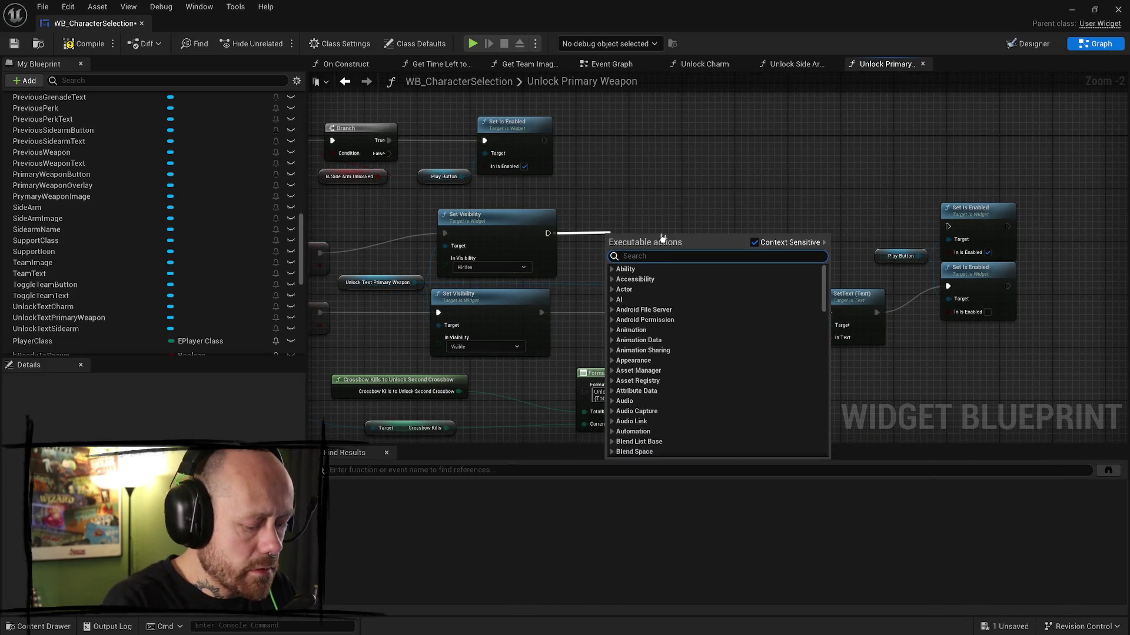
{"action": "left_click_drag", "start_coordinate": [681, 191], "coordinate": [880, 197]}
{"action": "left_click_drag", "start_coordinate": [419, 118], "coordinate": [603, 195]}
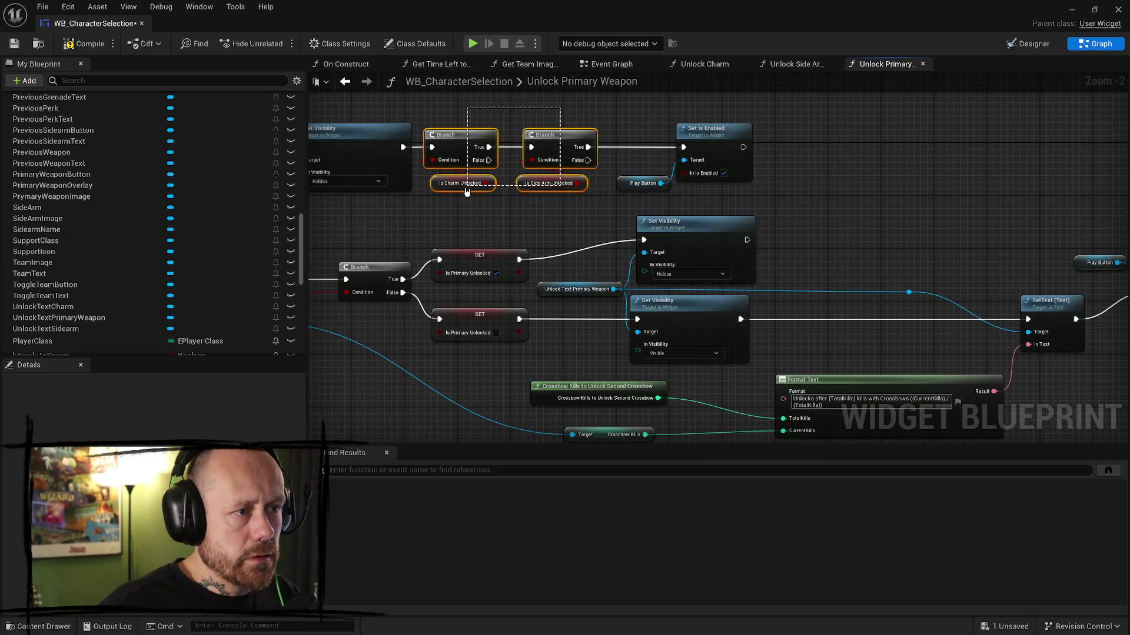
{"action": "key", "text": "ctrl+c"}
{"action": "key", "text": "ctrl+v"}
{"action": "mouse_move", "coordinate": [747, 240]}
{"action": "left_mouse_down"}
{"action": "mouse_move", "coordinate": [847, 264]}
{"action": "mouse_move", "coordinate": [843, 226]}
{"action": "left_mouse_up"}
{"action": "mouse_move", "coordinate": [1019, 231]}
{"action": "left_mouse_down"}
{"action": "mouse_move", "coordinate": [899, 188]}
{"action": "mouse_move", "coordinate": [853, 200]}
{"action": "mouse_move", "coordinate": [1027, 189]}
{"action": "mouse_move", "coordinate": [809, 183]}
{"action": "left_mouse_up"}
{"action": "left_click", "coordinate": [829, 167]}
- Nudge the SetText, Play Button and Set Is Enabled nodes left and save WB_CharacterSelection
{"action": "left_click_drag", "start_coordinate": [785, 259], "coordinate": [724, 282]}
{"action": "left_click_drag", "start_coordinate": [830, 167], "coordinate": [816, 167]}
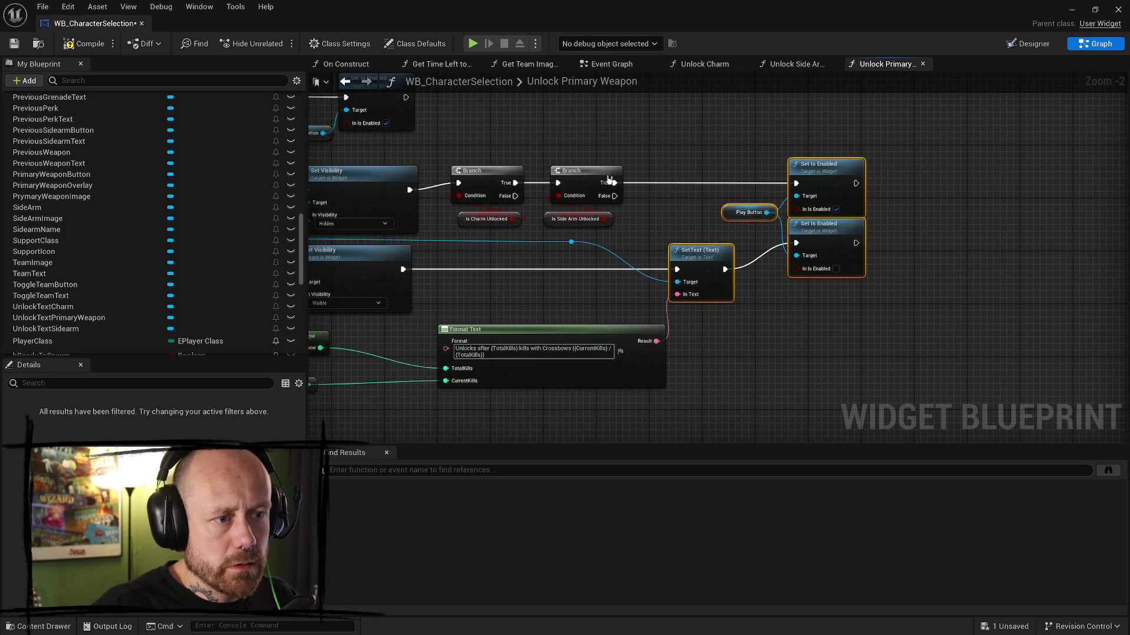
{"action": "left_click", "coordinate": [15, 44]}
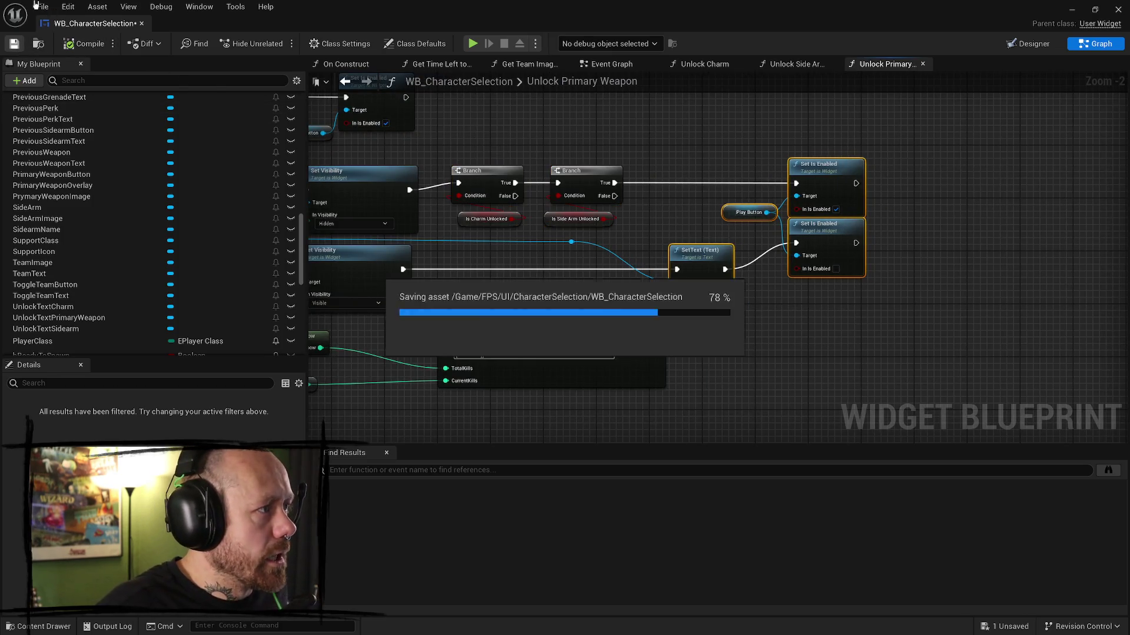
- Save all unsaved assets with File > Save All
{"action": "left_click", "coordinate": [43, 7]}
{"action": "left_click", "coordinate": [72, 77]}
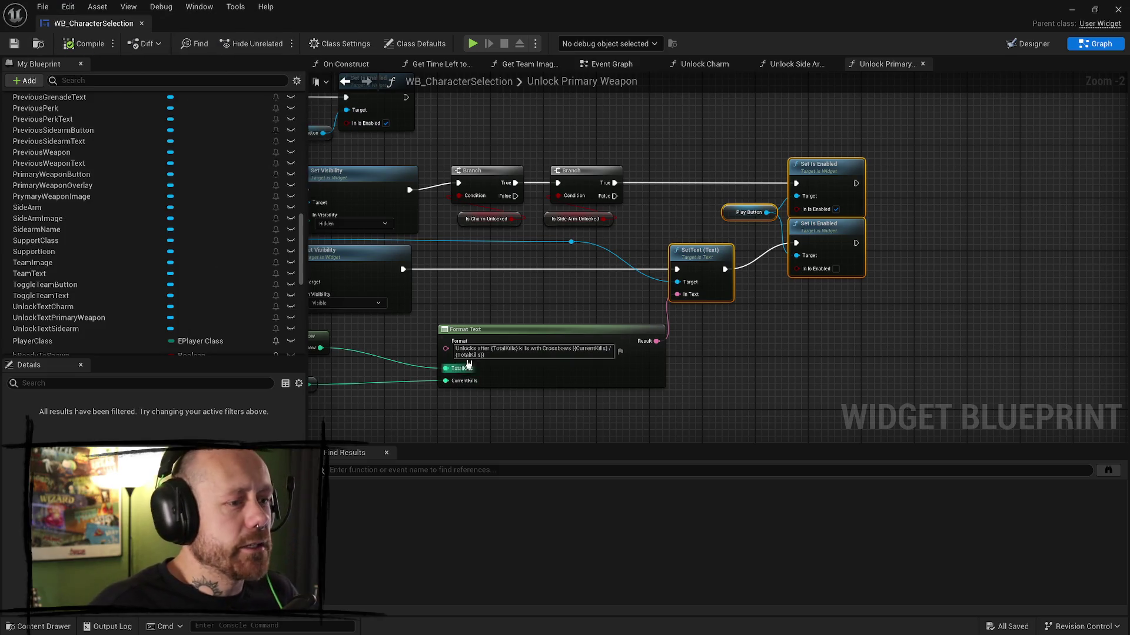
{"action": "scroll", "coordinate": [744, 259], "scroll_direction": "down", "scroll_amount": 4}
{"action": "scroll", "coordinate": [754, 272], "scroll_direction": "up", "scroll_amount": 3}
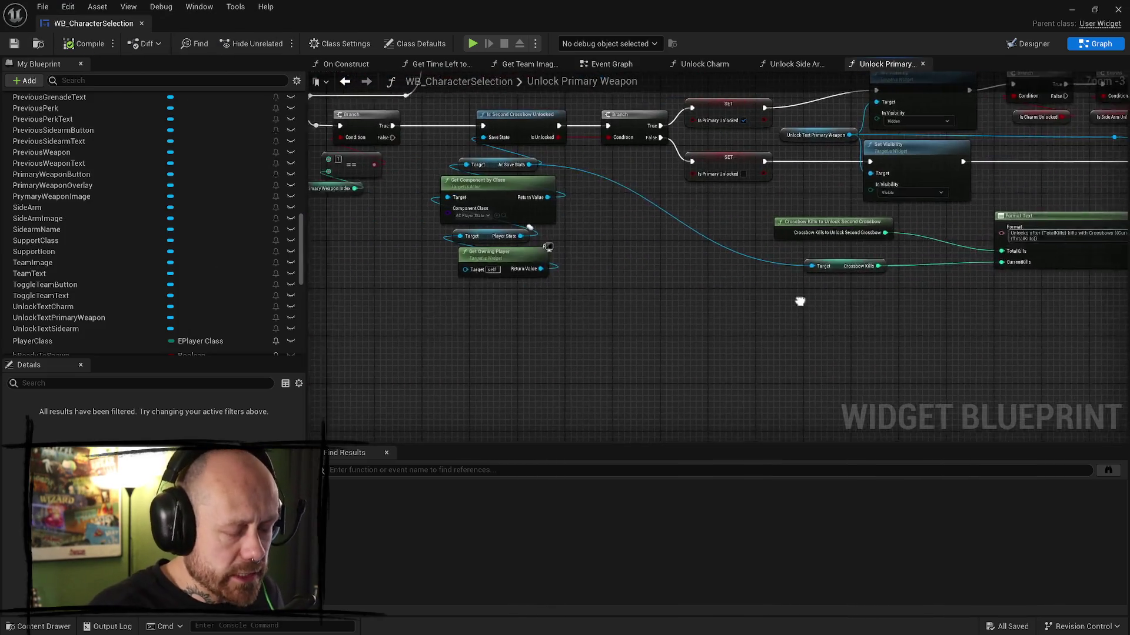
{"action": "scroll", "coordinate": [653, 310], "scroll_direction": "down", "scroll_amount": 2}
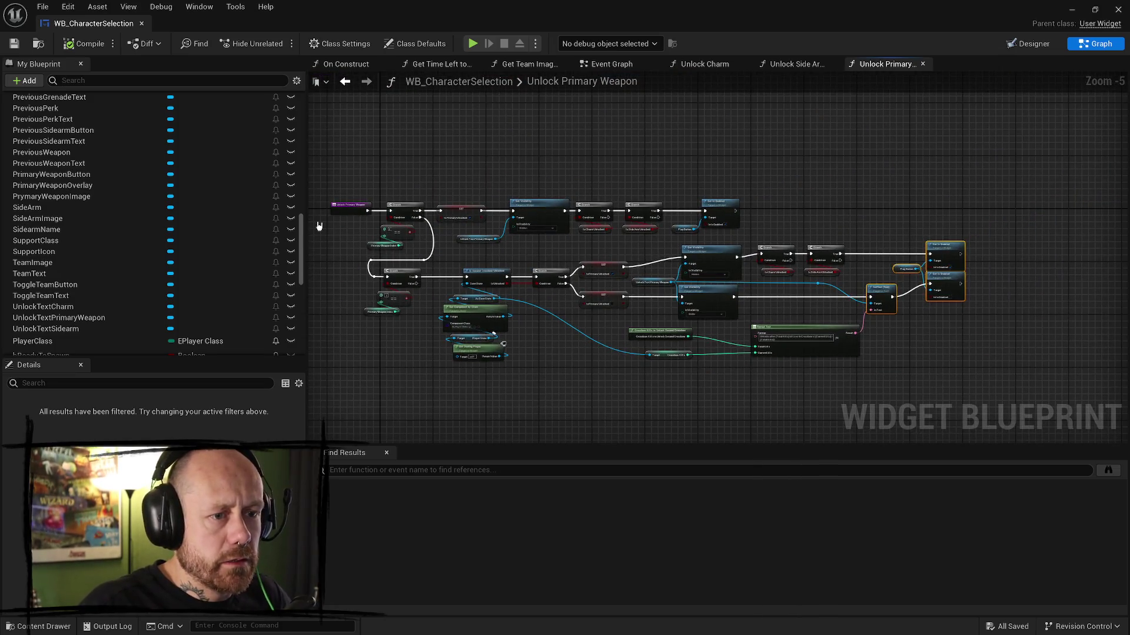
{"action": "left_click", "coordinate": [42, 6]}
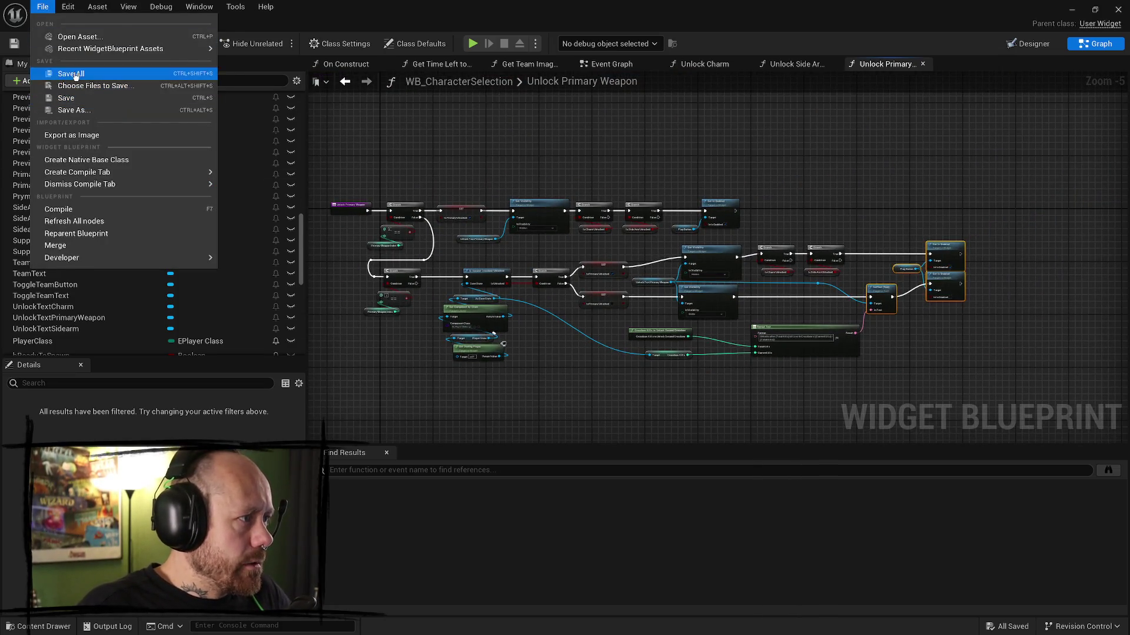
{"action": "left_click", "coordinate": [76, 73]}
{"action": "left_click", "coordinate": [42, 7]}
{"action": "left_click", "coordinate": [68, 98]}
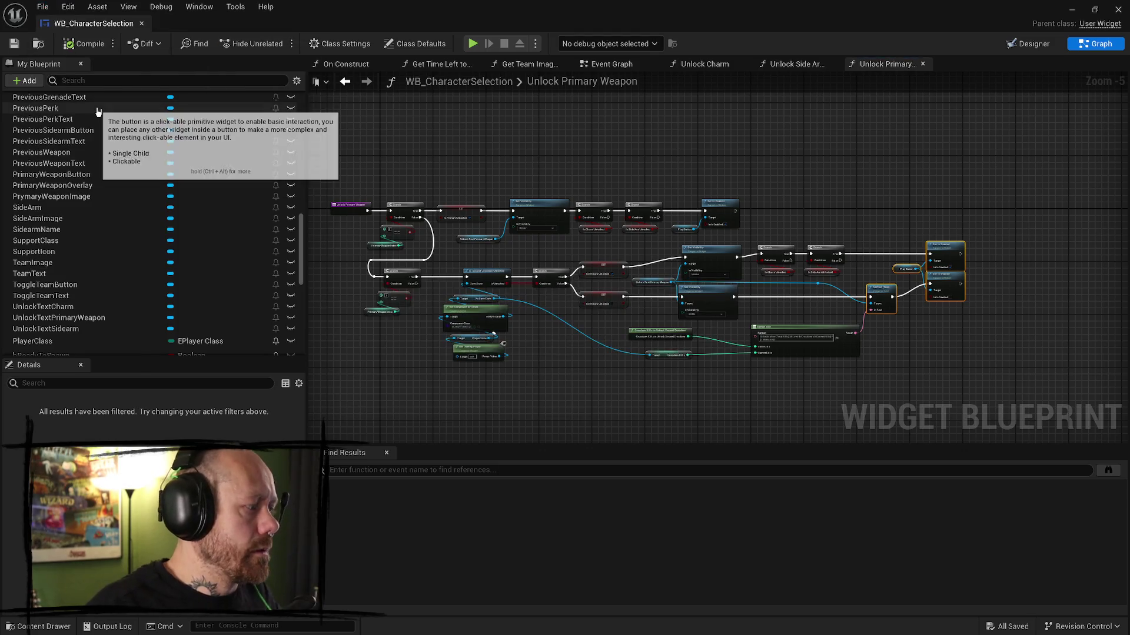
- Deselect the graph nodes and minimize the blueprint editor to reach the level
{"action": "left_click", "coordinate": [937, 77]}
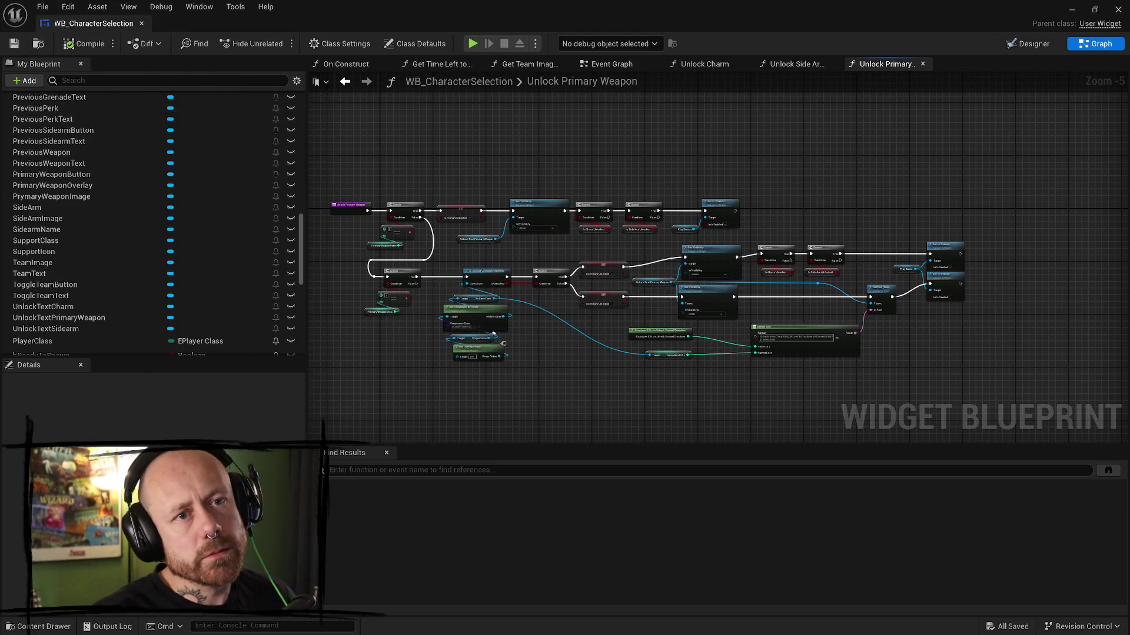
{"action": "scroll", "coordinate": [505, 344], "scroll_direction": "up", "scroll_amount": 3}
{"action": "left_click", "coordinate": [1071, 10]}
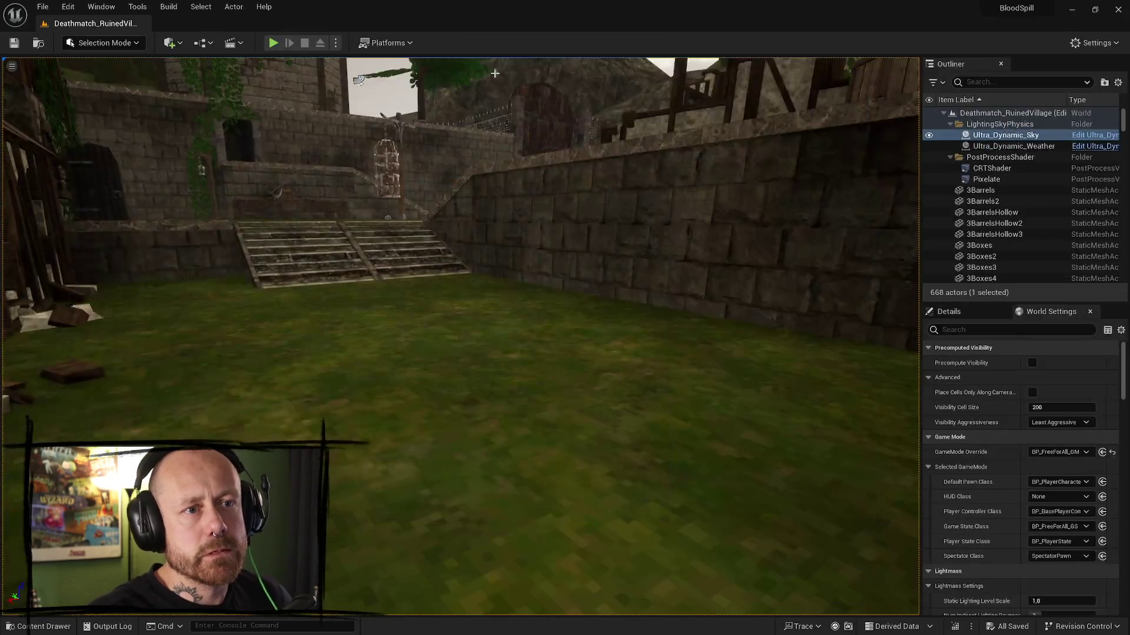
- Start Play in Editor and cycle through the locked charms back to the hammer
{"action": "left_click", "coordinate": [269, 46]}
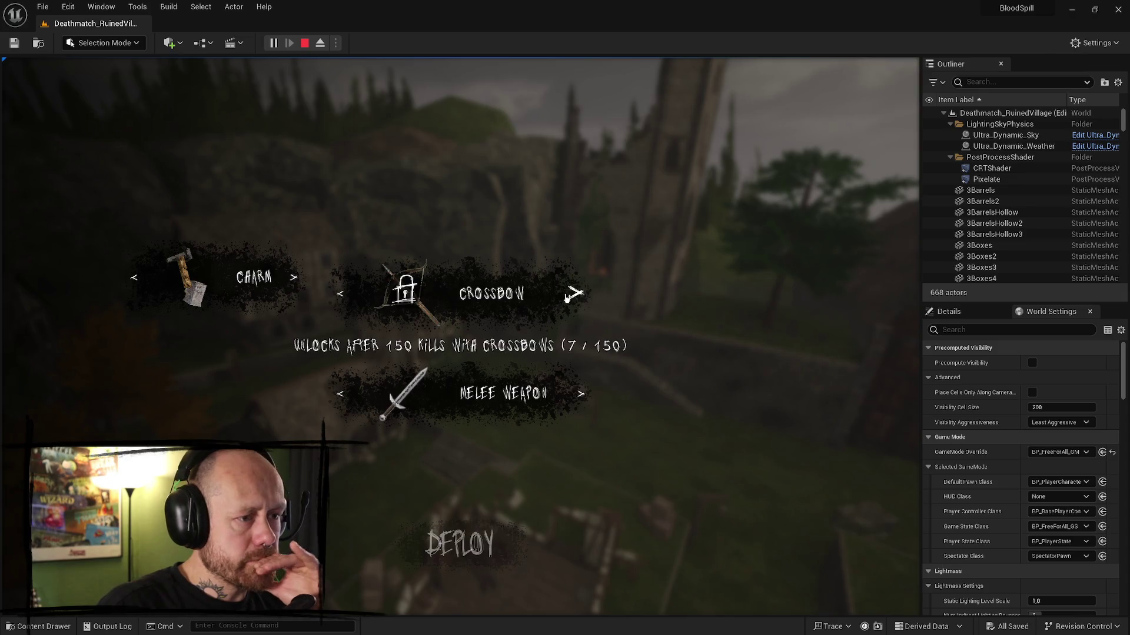
{"action": "left_click", "coordinate": [290, 290]}
{"action": "left_click", "coordinate": [279, 289]}
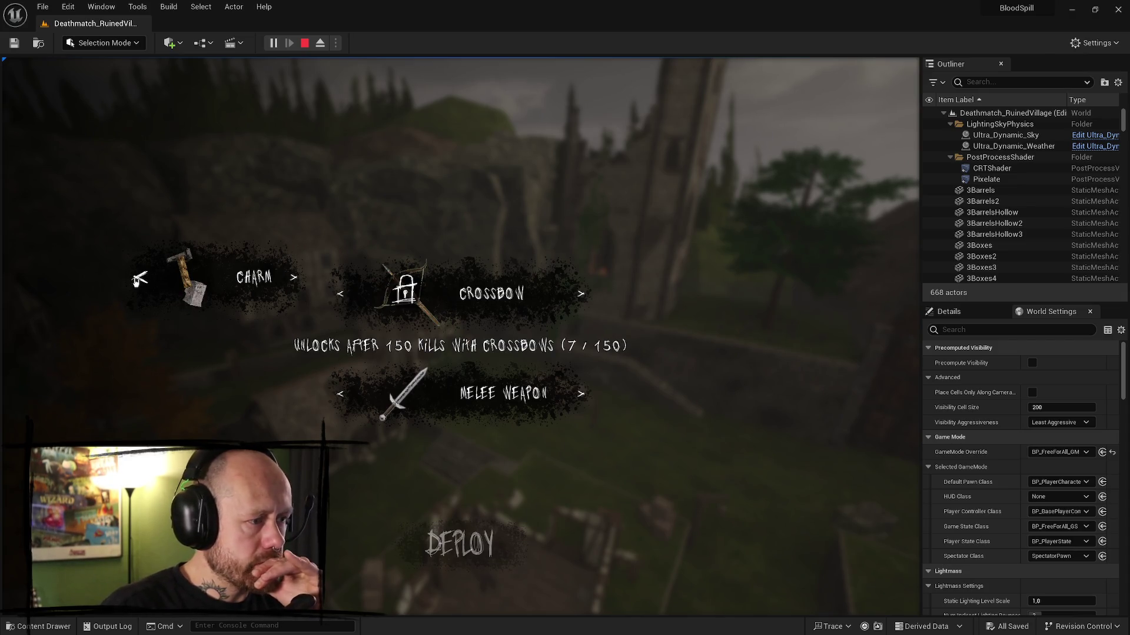
{"action": "left_click", "coordinate": [291, 279]}
{"action": "left_click", "coordinate": [292, 279]}
{"action": "left_click", "coordinate": [292, 279]}
{"action": "left_click", "coordinate": [292, 279]}
- Cycle crossbows, charms and melee weapons, checking the 35 melee kills charm, mace and 250-kill item
{"action": "left_click", "coordinate": [341, 293]}
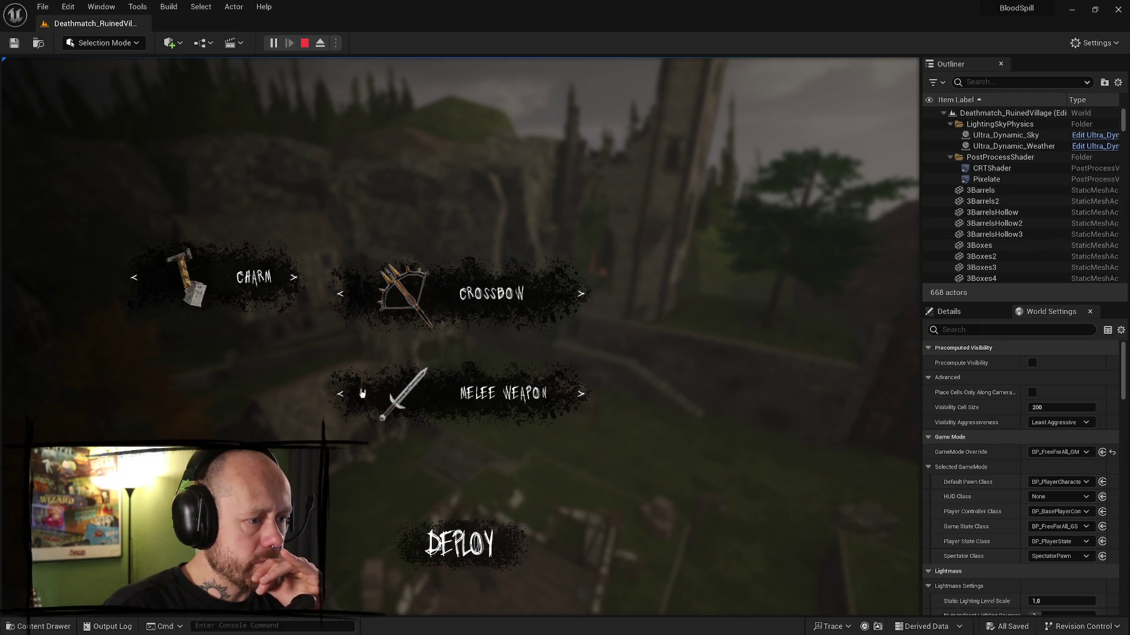
{"action": "left_click", "coordinate": [343, 394]}
{"action": "left_click", "coordinate": [343, 295]}
{"action": "left_click", "coordinate": [291, 278]}
{"action": "left_click", "coordinate": [291, 278]}
{"action": "left_click", "coordinate": [289, 277]}
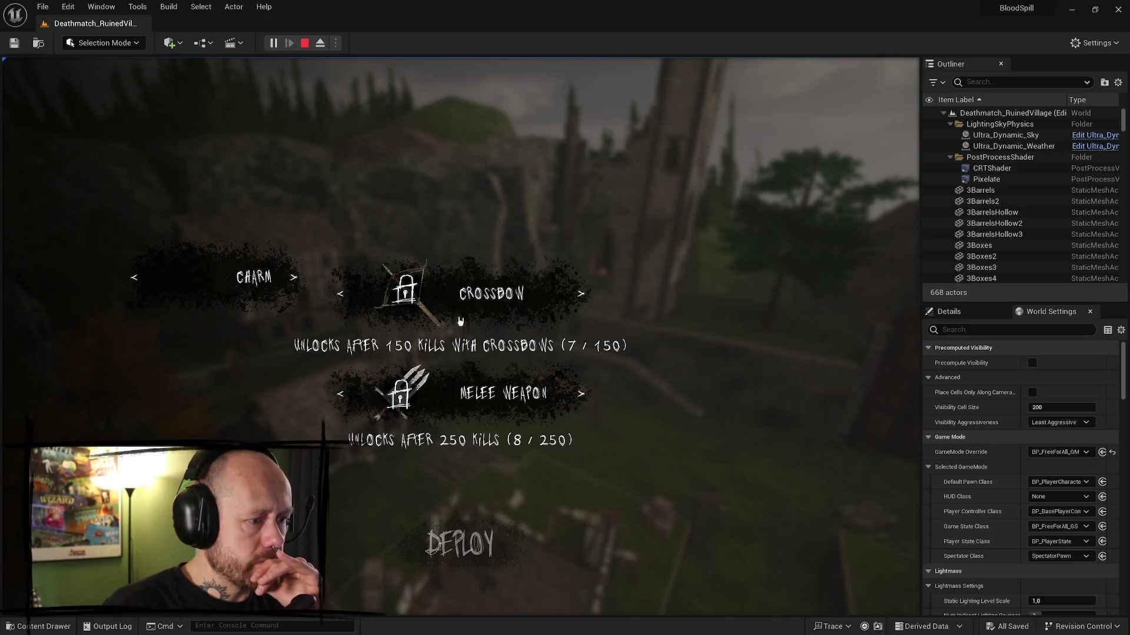
{"action": "left_click", "coordinate": [581, 393]}
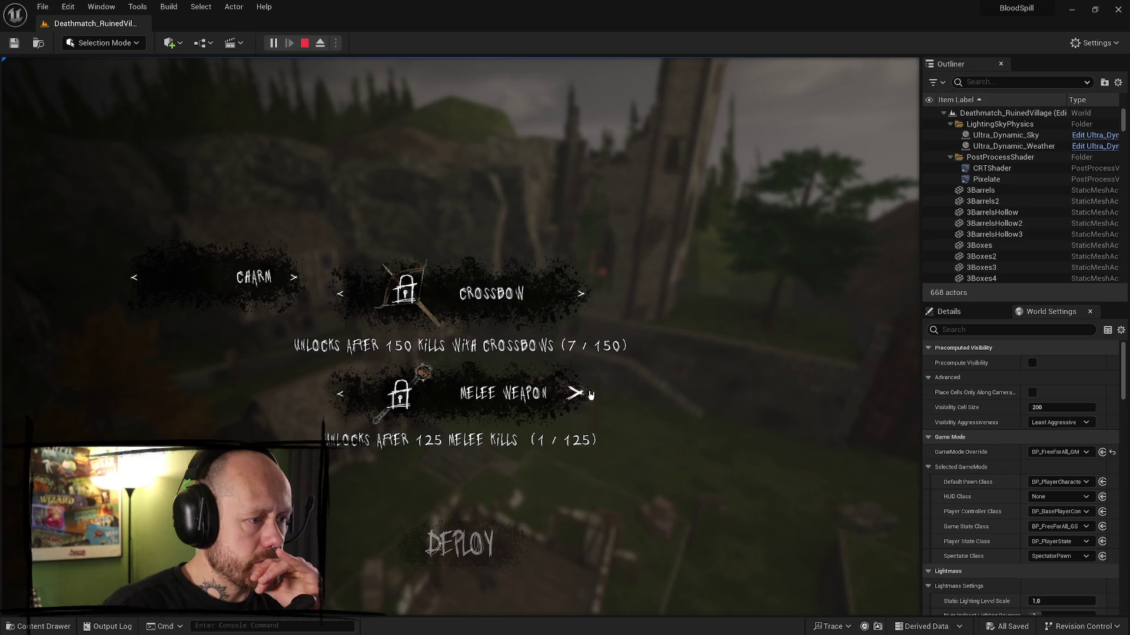
{"action": "left_click", "coordinate": [589, 393]}
{"action": "left_click", "coordinate": [579, 294]}
{"action": "left_click", "coordinate": [582, 394]}
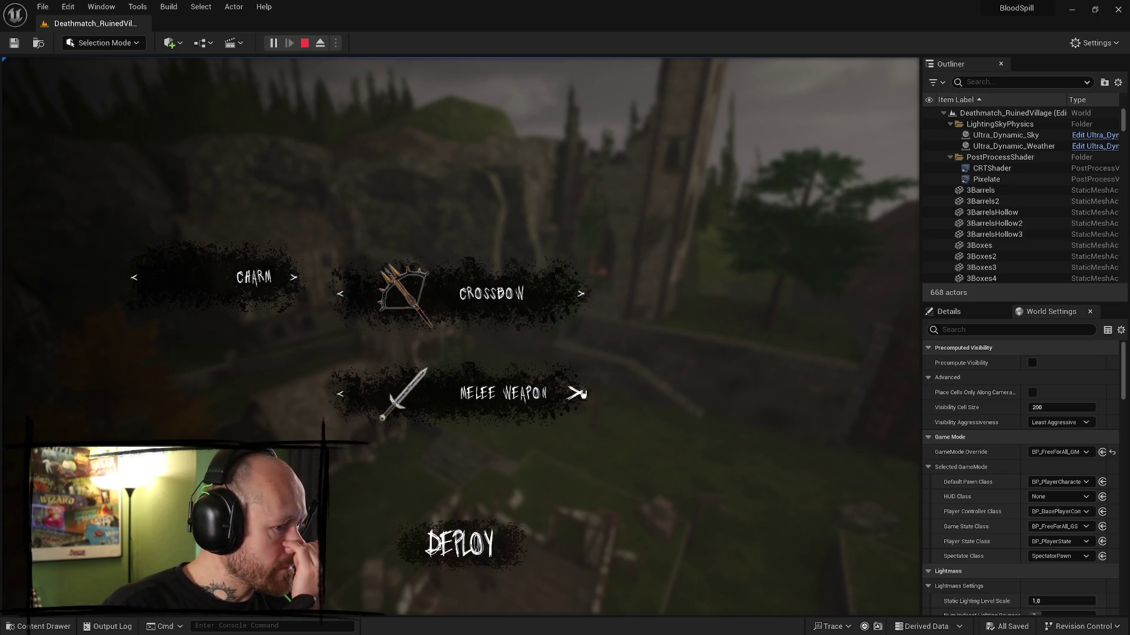
{"action": "left_click", "coordinate": [348, 397]}
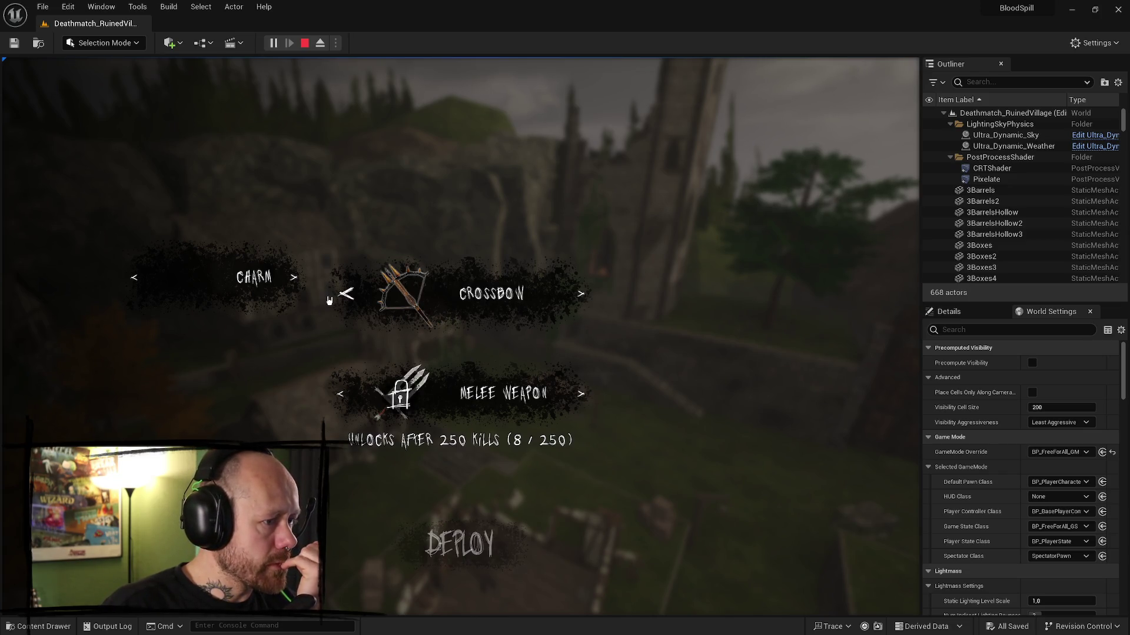
{"action": "left_click", "coordinate": [293, 277]}
{"action": "left_click", "coordinate": [579, 393]}
- Check the 35 melee kills and 40 barrels charms, clear the charm, and toggle locked melee
{"action": "left_click", "coordinate": [294, 277]}
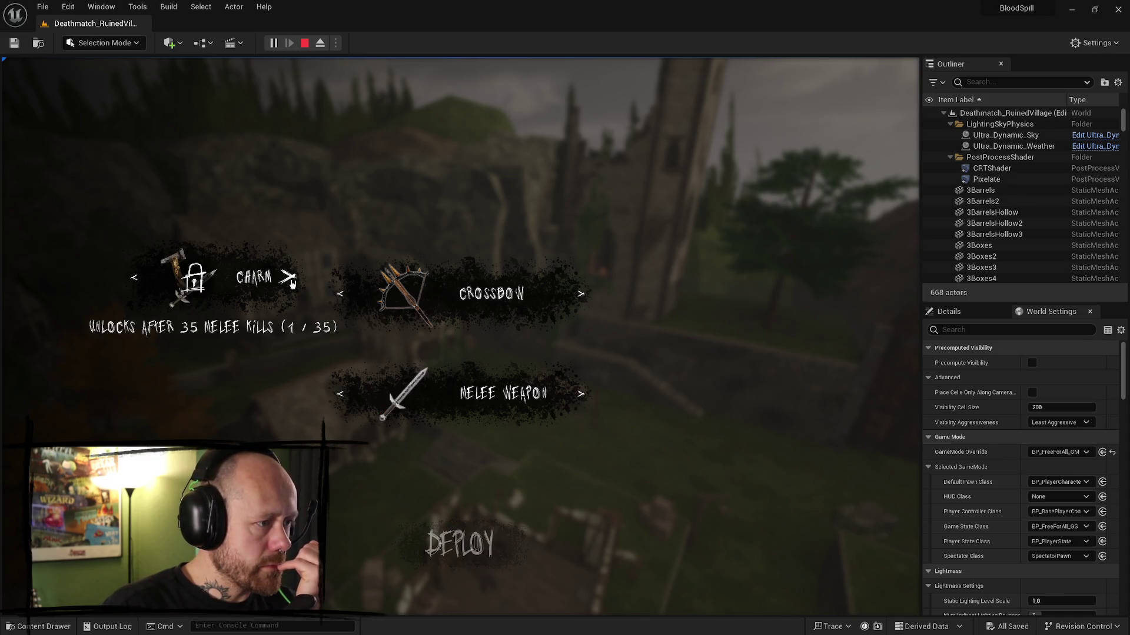
{"action": "left_click", "coordinate": [293, 277]}
{"action": "left_click", "coordinate": [134, 278]}
{"action": "left_click", "coordinate": [135, 278]}
{"action": "left_click", "coordinate": [138, 278]}
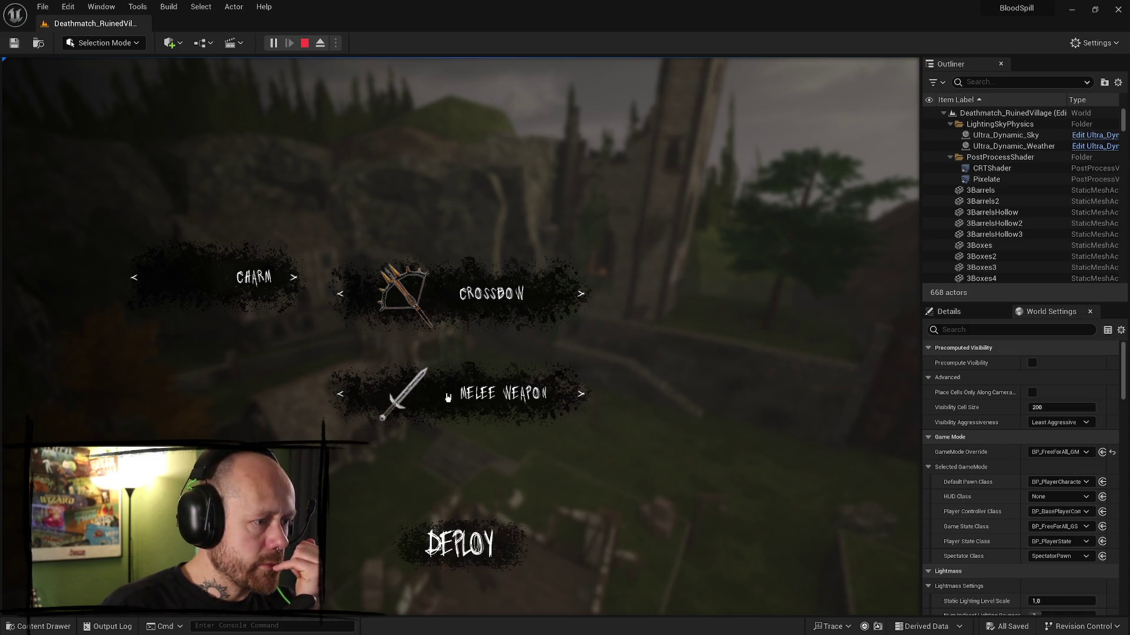
{"action": "left_click", "coordinate": [345, 393]}
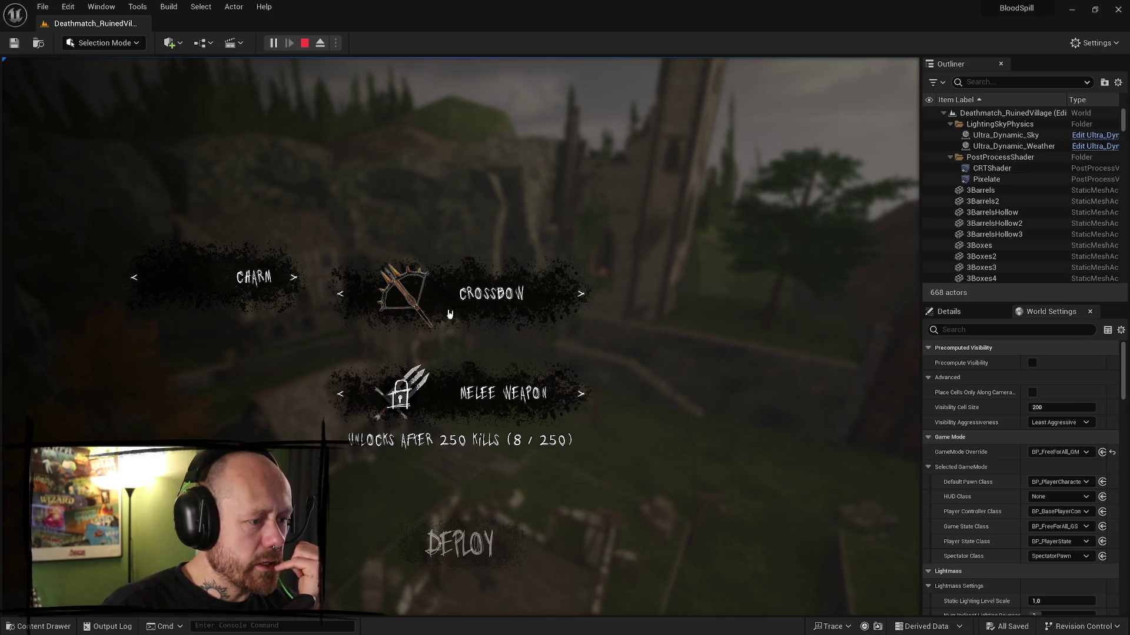
{"action": "left_click", "coordinate": [580, 393]}
{"action": "left_click", "coordinate": [342, 393]}
- Toggle locked and unlocked crossbows, melee 125- and 250-kill items, then clear the charm slot
{"action": "left_click", "coordinate": [345, 295]}
{"action": "left_click", "coordinate": [346, 296]}
{"action": "left_click", "coordinate": [578, 294]}
{"action": "left_click", "coordinate": [581, 394]}
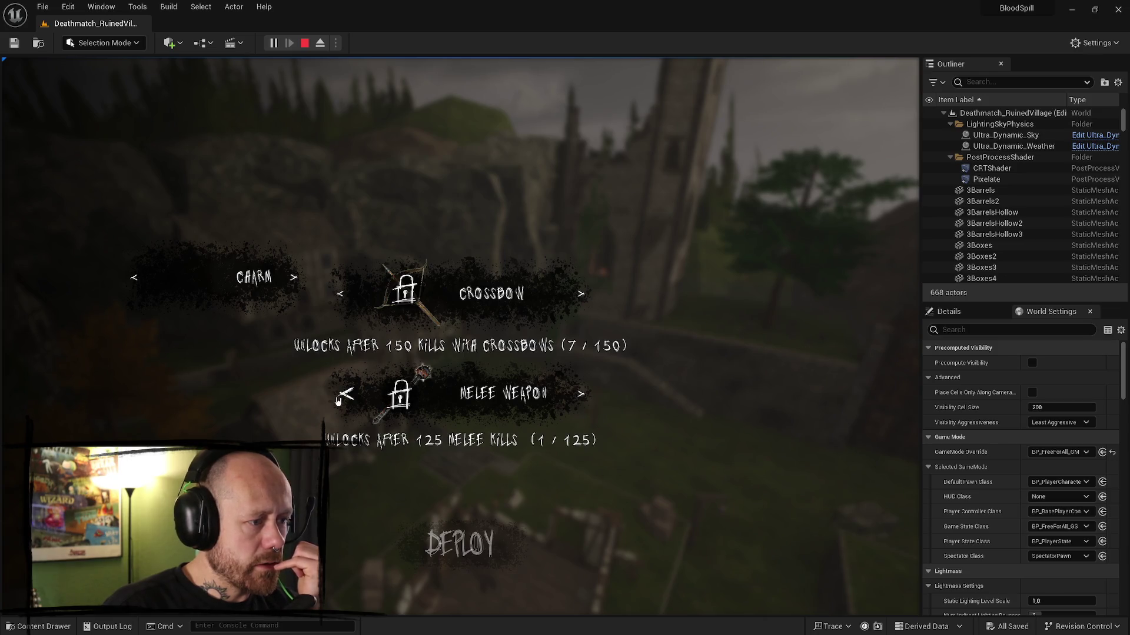
{"action": "left_click", "coordinate": [582, 397]}
{"action": "left_click", "coordinate": [582, 396]}
{"action": "left_click", "coordinate": [342, 395]}
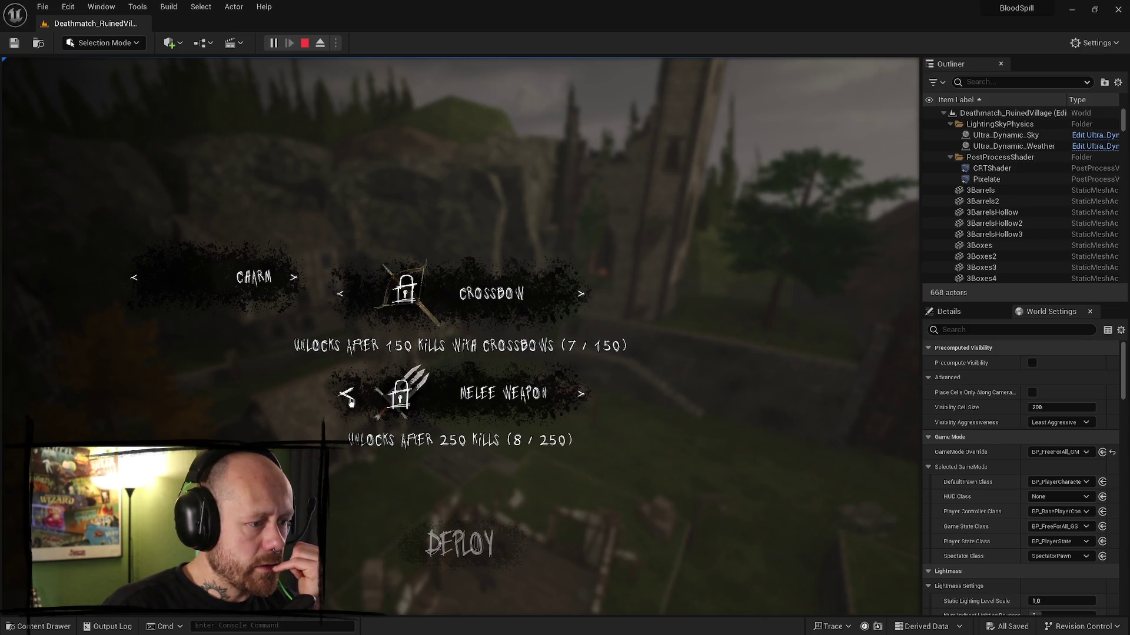
{"action": "left_click", "coordinate": [287, 279]}
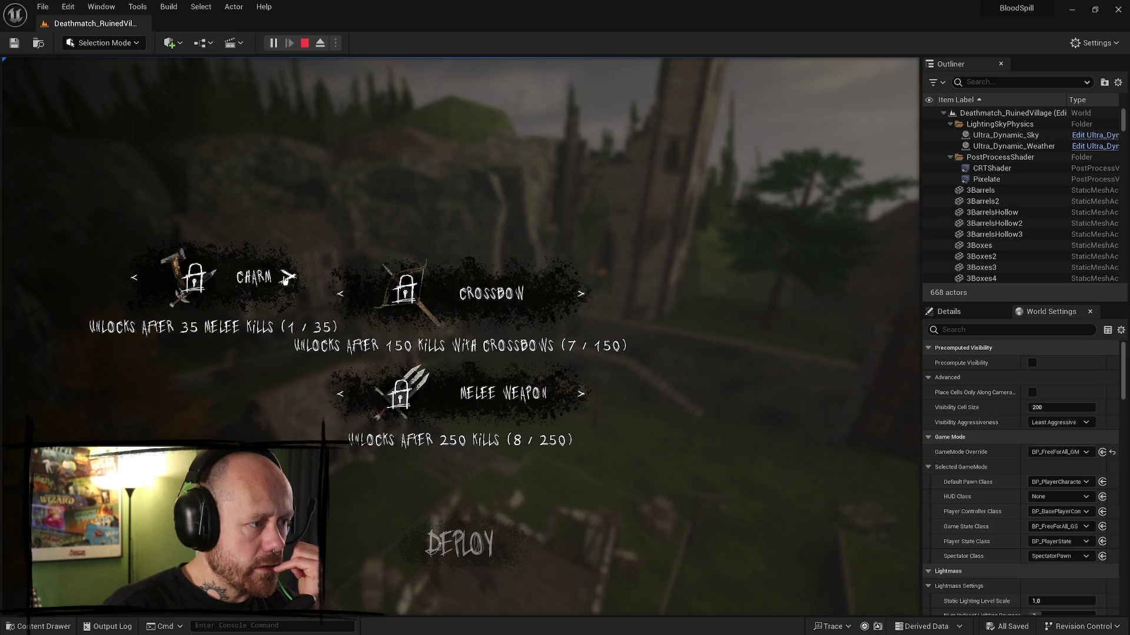
{"action": "left_click", "coordinate": [134, 278]}
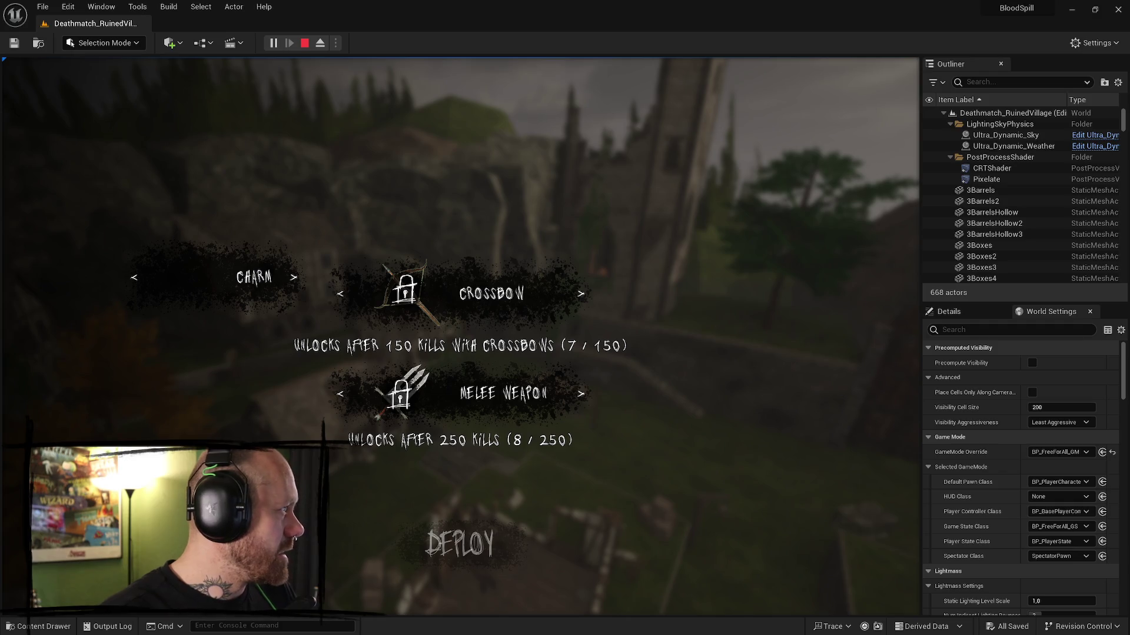
{"action": "key", "text": "alt+Tab"}
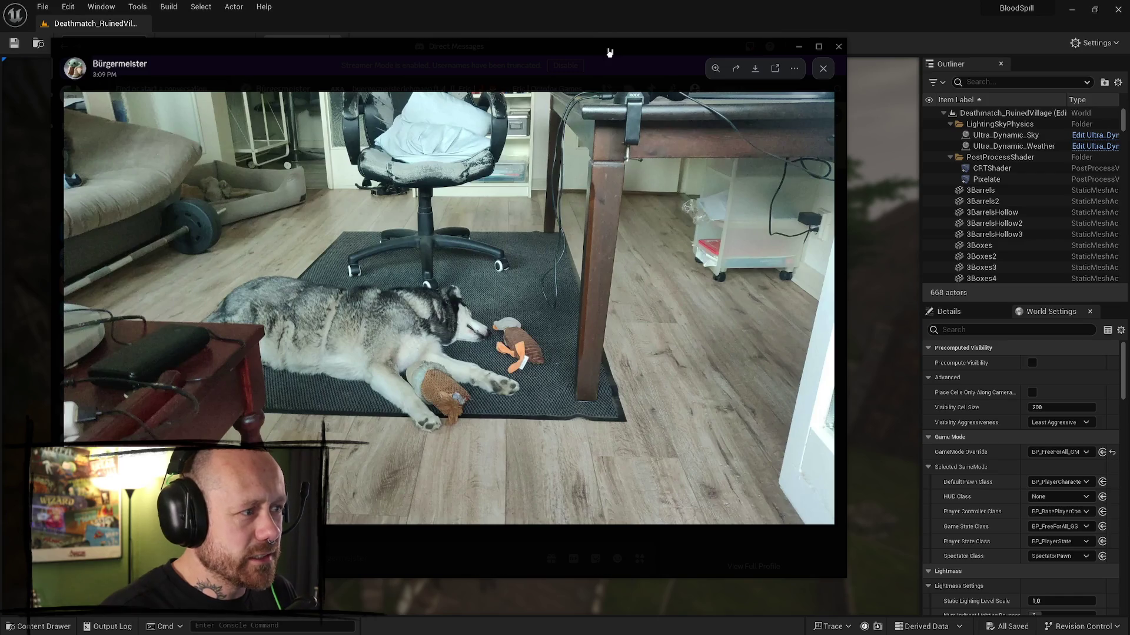
{"action": "key", "text": "alt+Tab"}
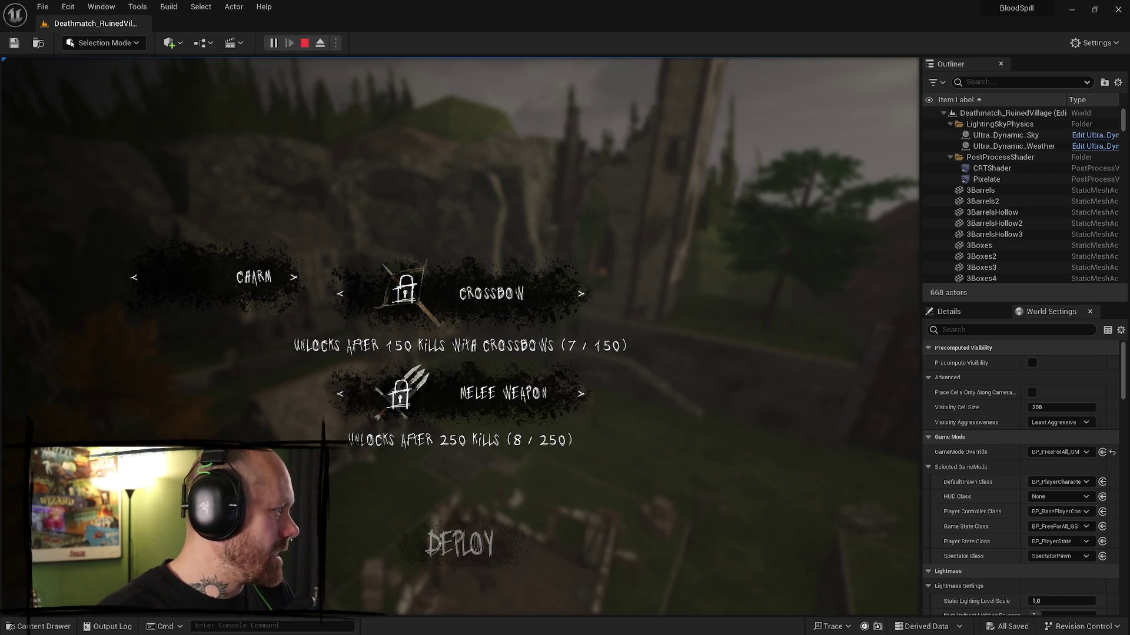
{"action": "key", "text": "alt+Tab"}
{"action": "left_click_drag", "start_coordinate": [205, 70], "coordinate": [502, 60]}
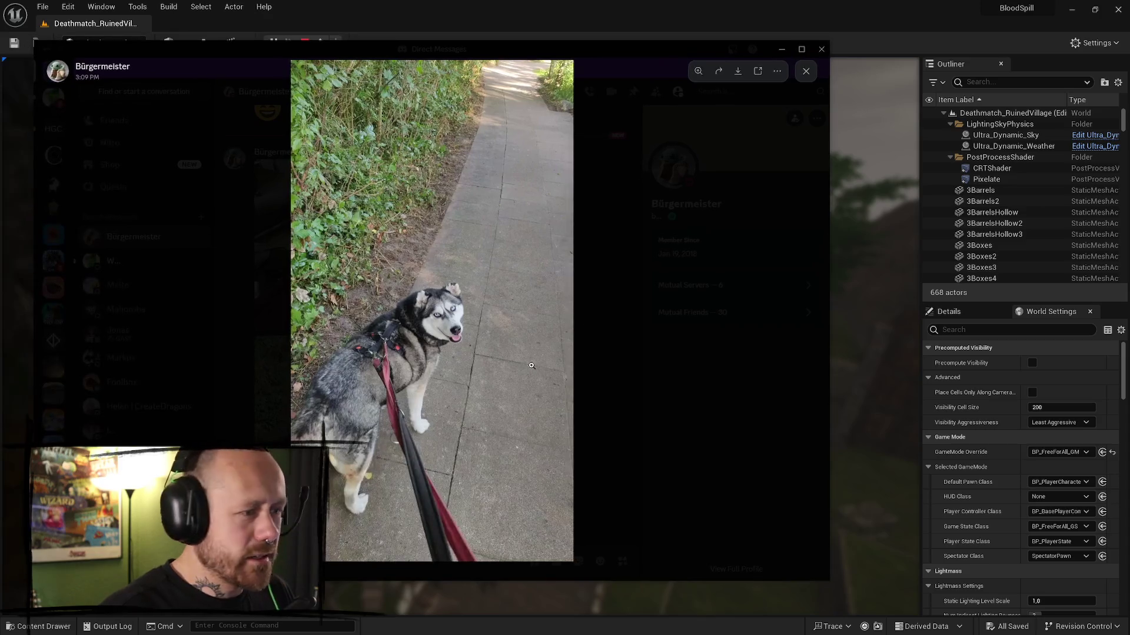
{"action": "left_click", "coordinate": [422, 284]}
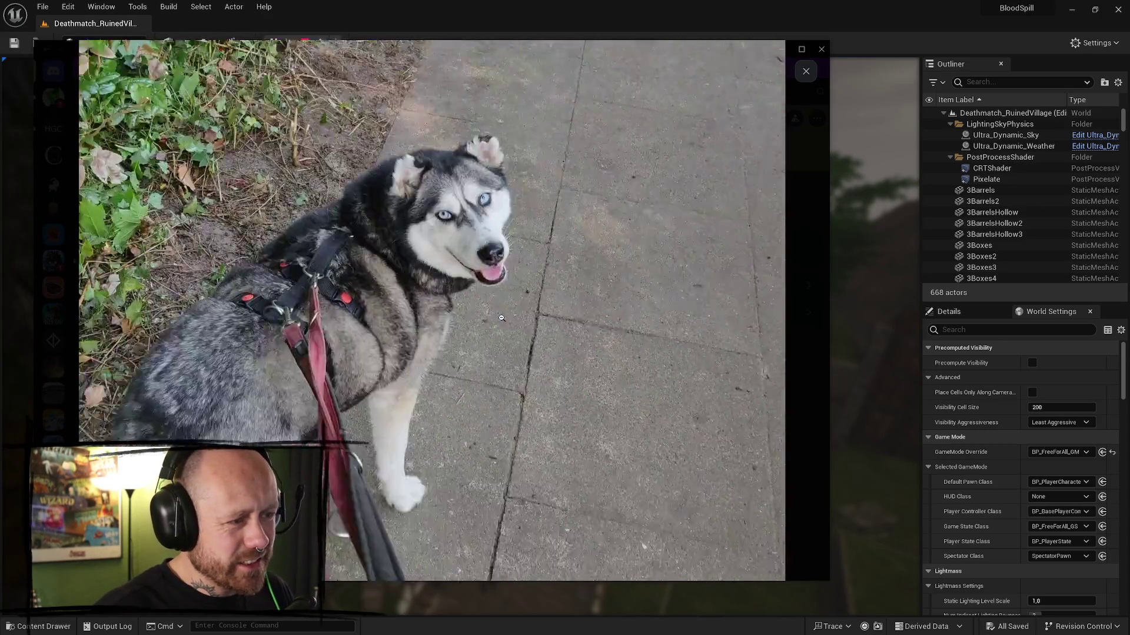
{"action": "left_click", "coordinate": [505, 262]}
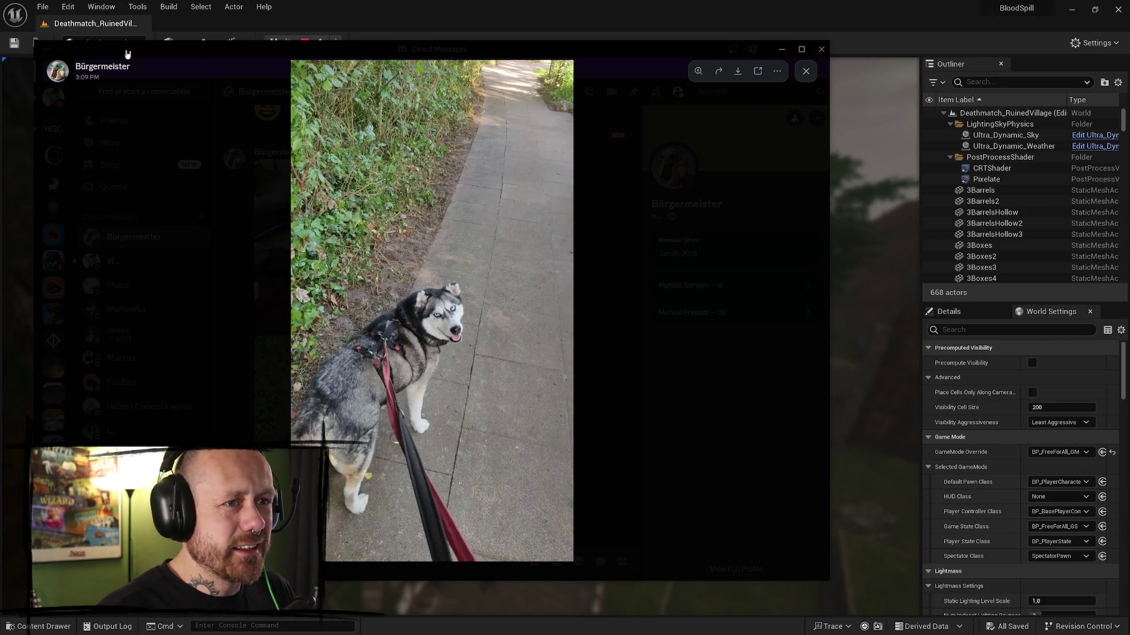
{"action": "left_click", "coordinate": [781, 49]}
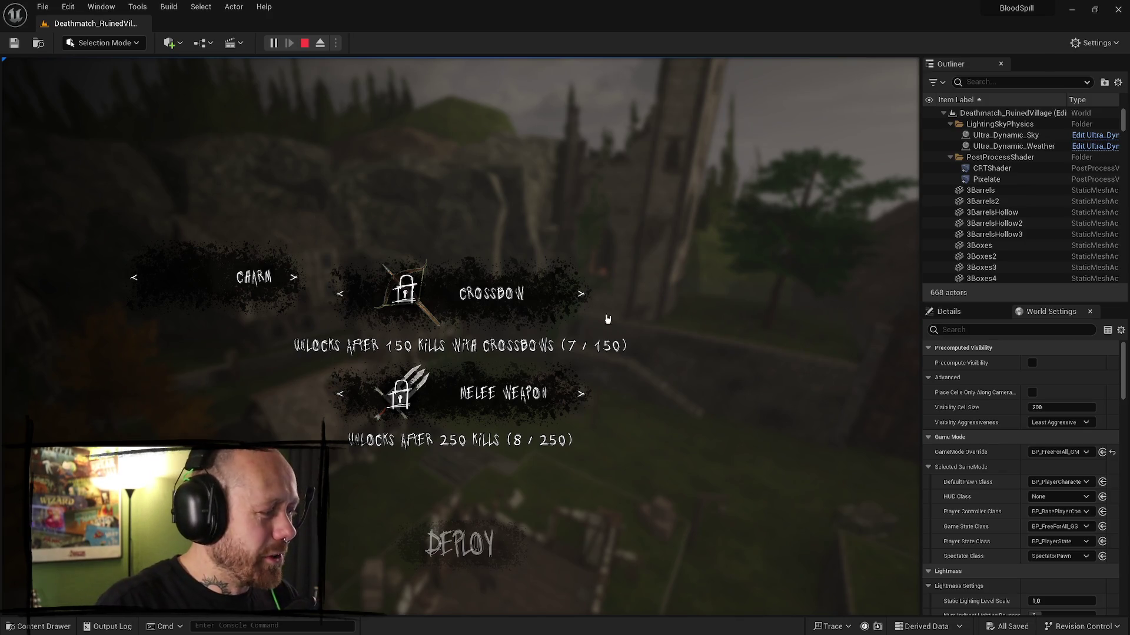
- Pick the unlocked crossbow and the sword, then stop the play session
{"action": "left_click", "coordinate": [595, 290]}
{"action": "left_click", "coordinate": [582, 392]}
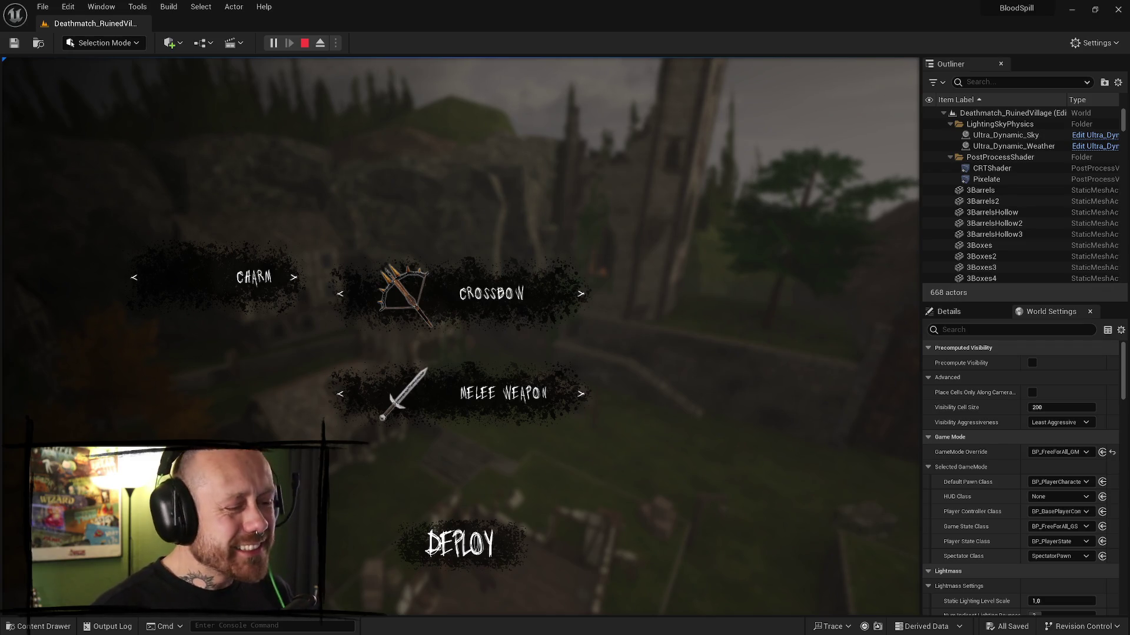
{"action": "left_click", "coordinate": [304, 43]}
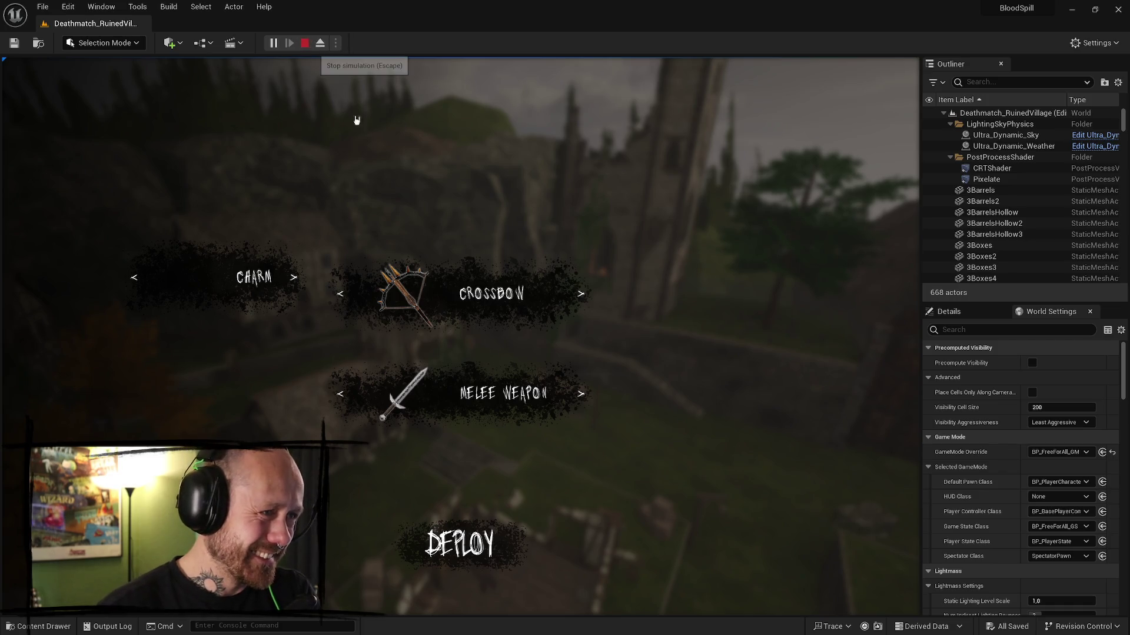
- Save every modified level and asset in BloodSpill via File > Save All
{"action": "left_click", "coordinate": [42, 7]}
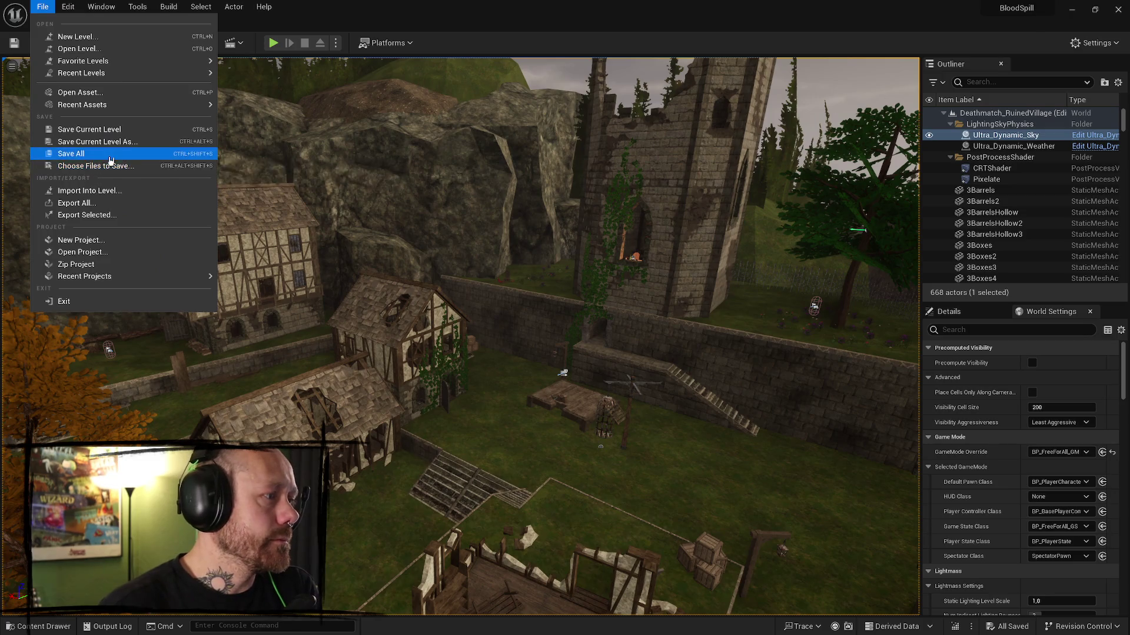
{"action": "left_click", "coordinate": [71, 154]}
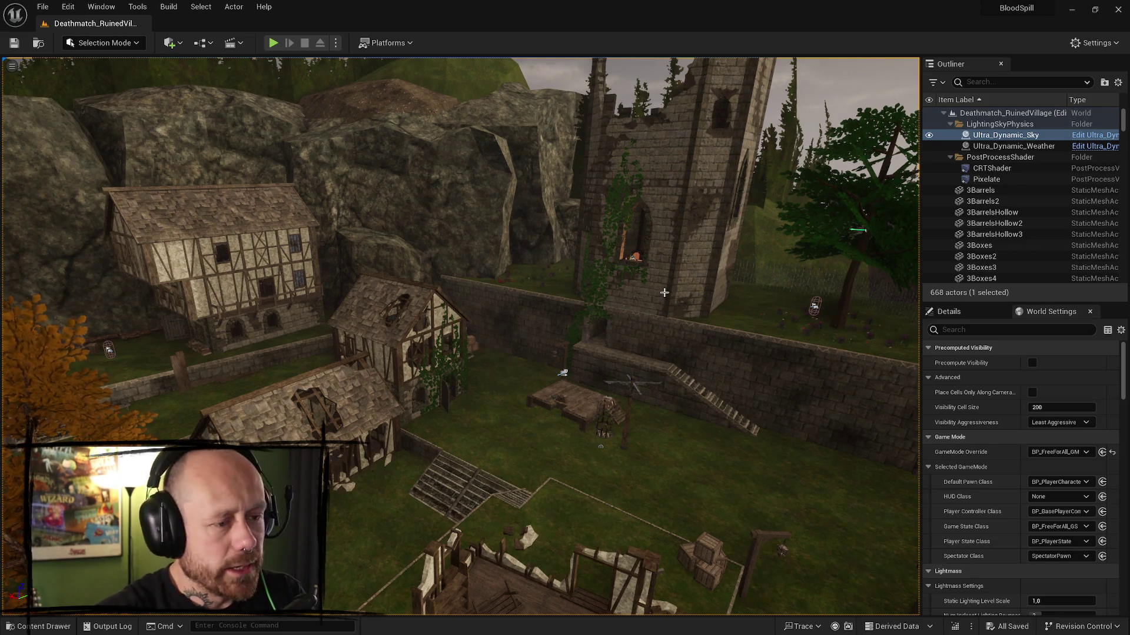
{"action": "left_click_drag", "start_coordinate": [563, 253], "coordinate": [529, 253]}
{"action": "left_click", "coordinate": [168, 6]}
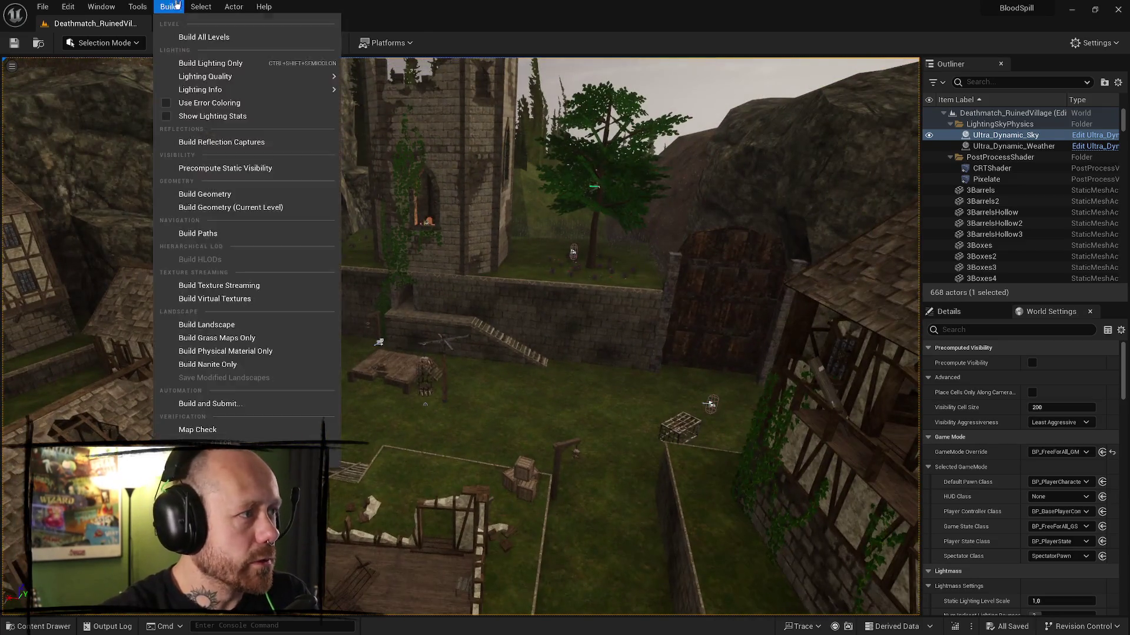
{"action": "left_click", "coordinate": [166, 6]}
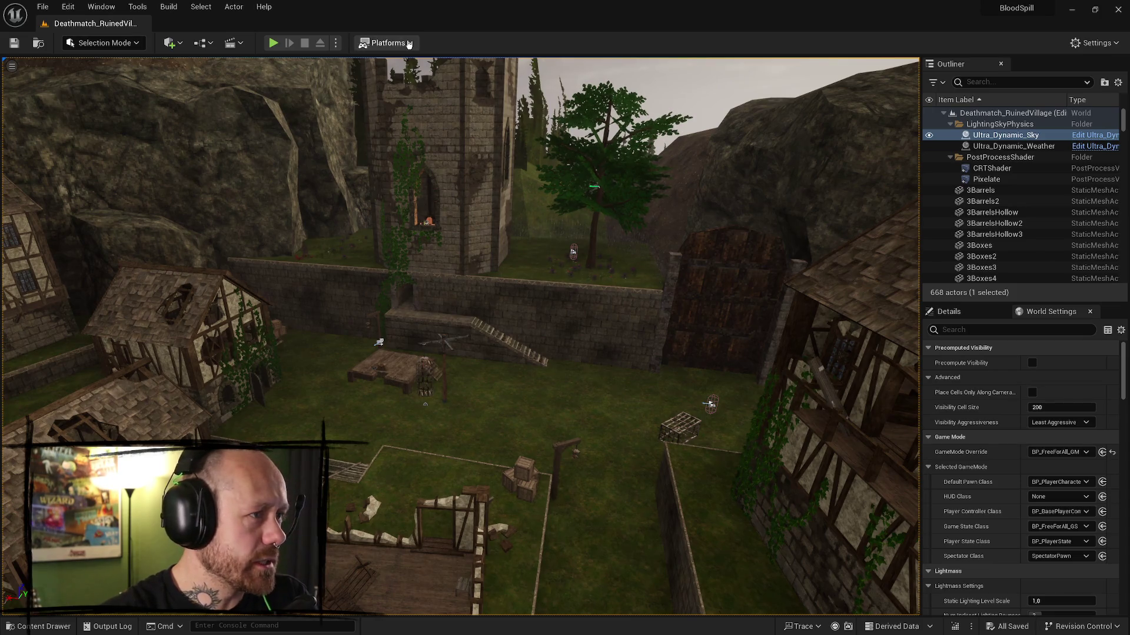
- Choose Platforms > Windows > Package Project to start a Windows package
{"action": "left_click", "coordinate": [385, 42]}
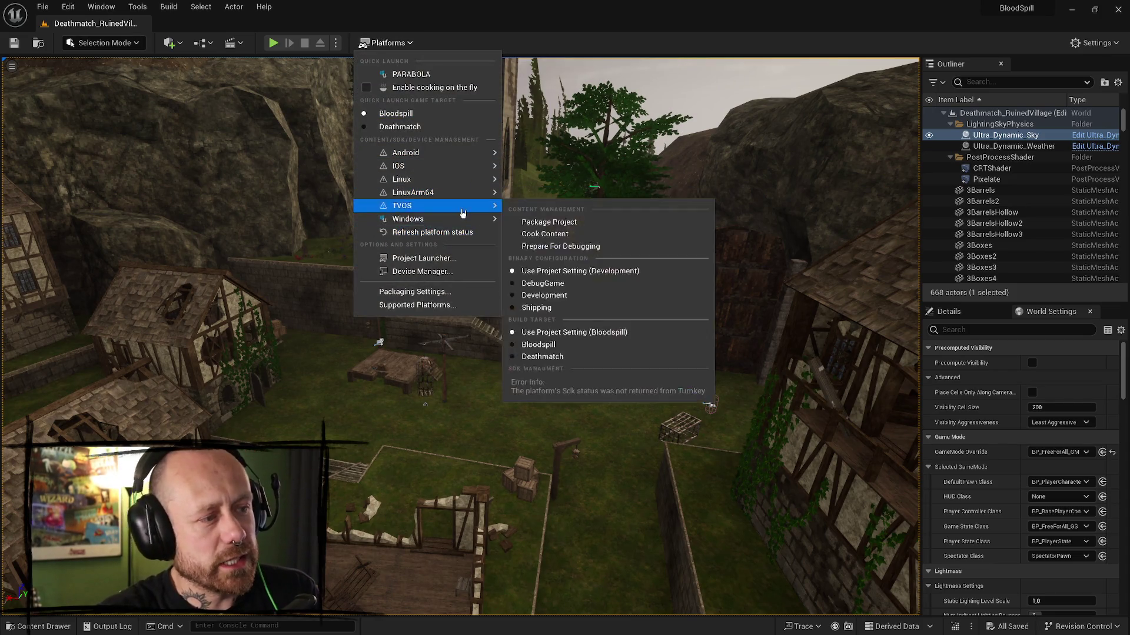
{"action": "mouse_move", "coordinate": [469, 216]}
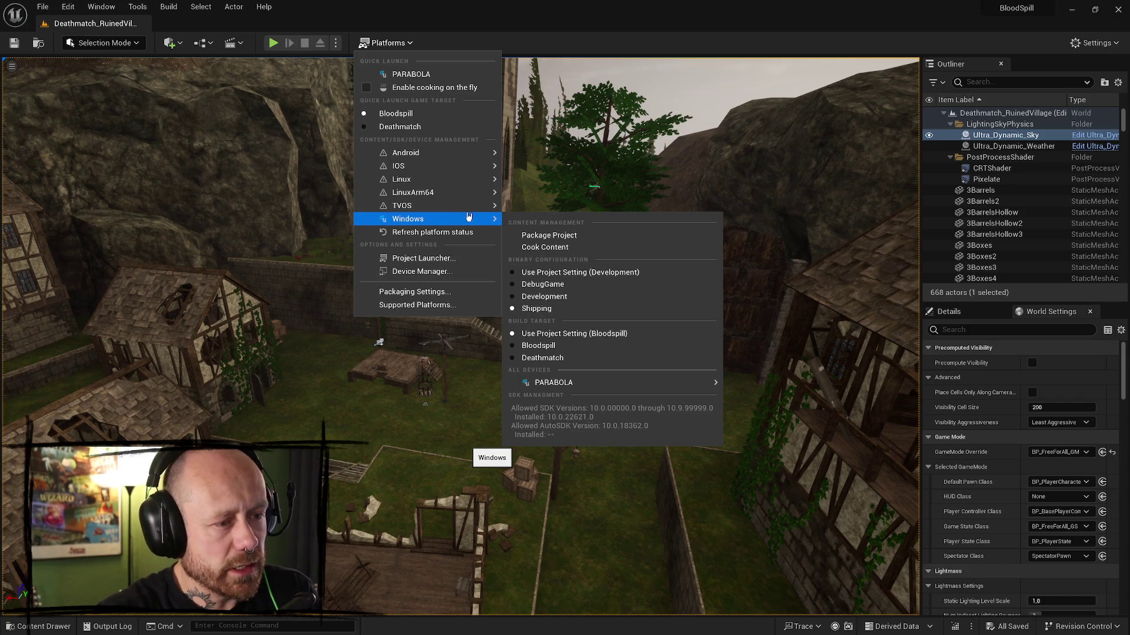
{"action": "left_click", "coordinate": [564, 234]}
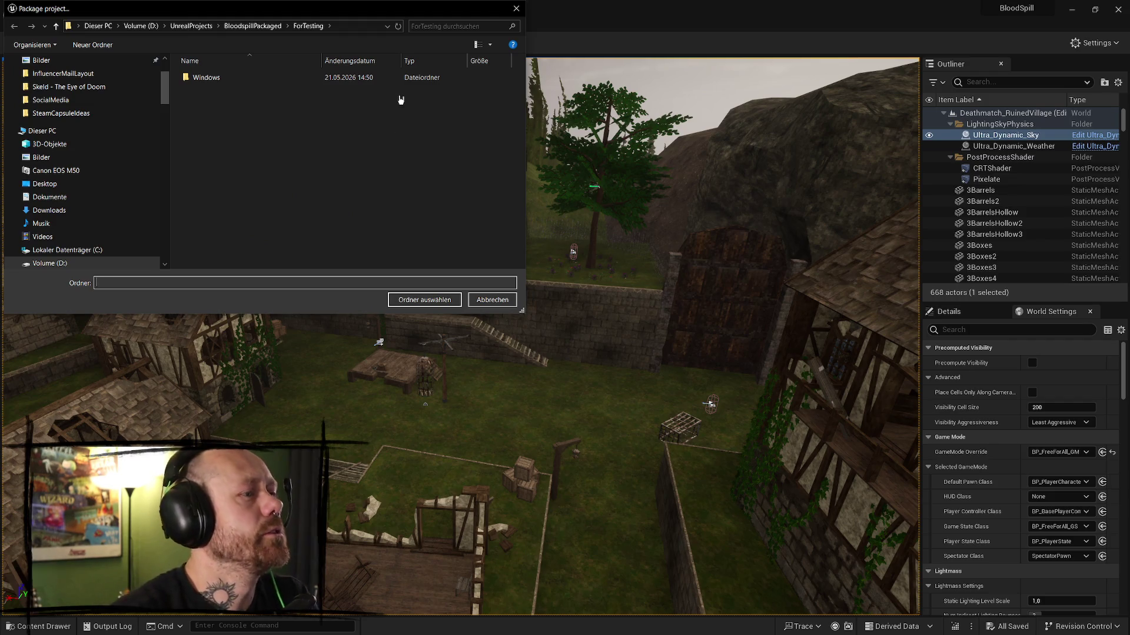
- Accept BloodspillPackaged\ForTesting as the output folder so packaging begins
{"action": "left_click", "coordinate": [419, 302]}
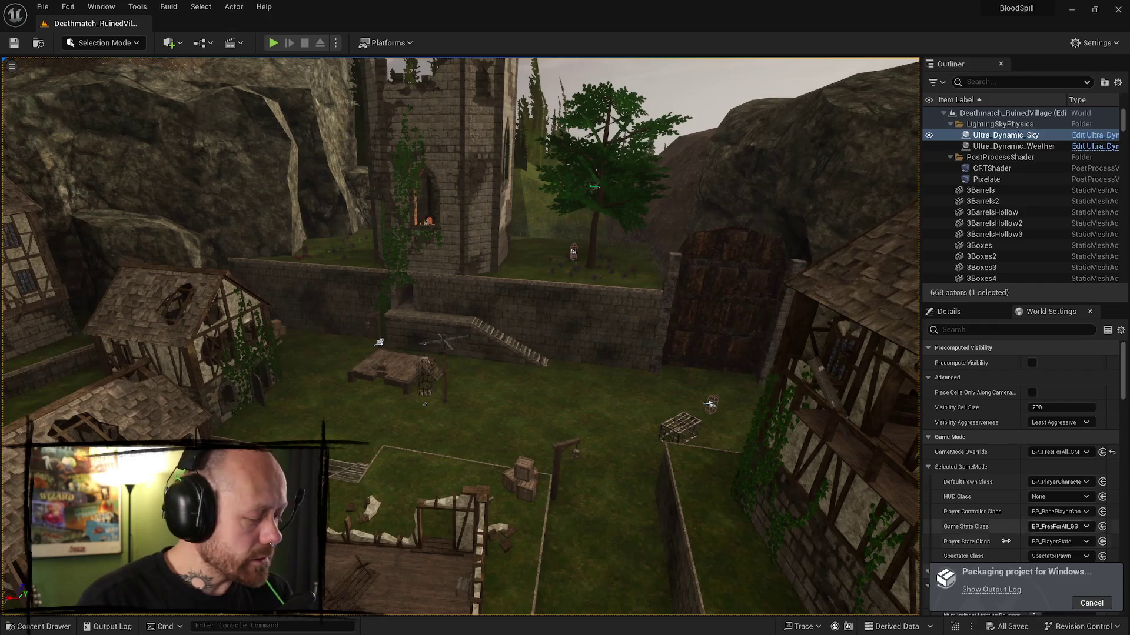
- Follow the Windows packaging in the Output Log until the build finishes
{"action": "left_click", "coordinate": [1007, 590]}
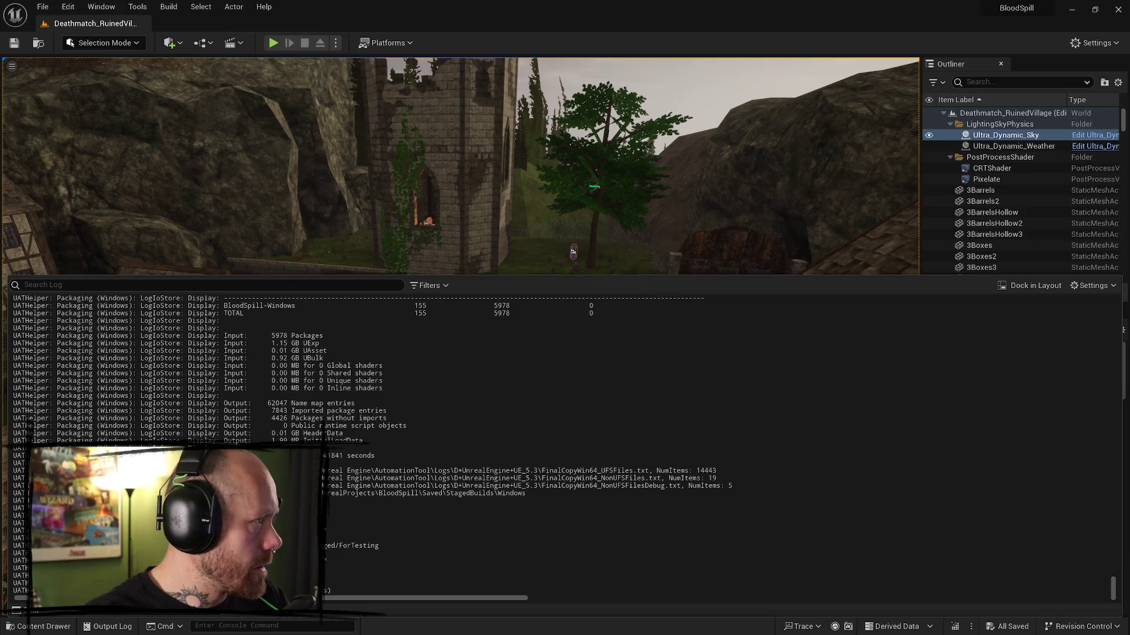
{"action": "scroll", "coordinate": [442, 166], "scroll_direction": "down", "scroll_amount": 5}
{"action": "key", "text": "ctrl+space"}
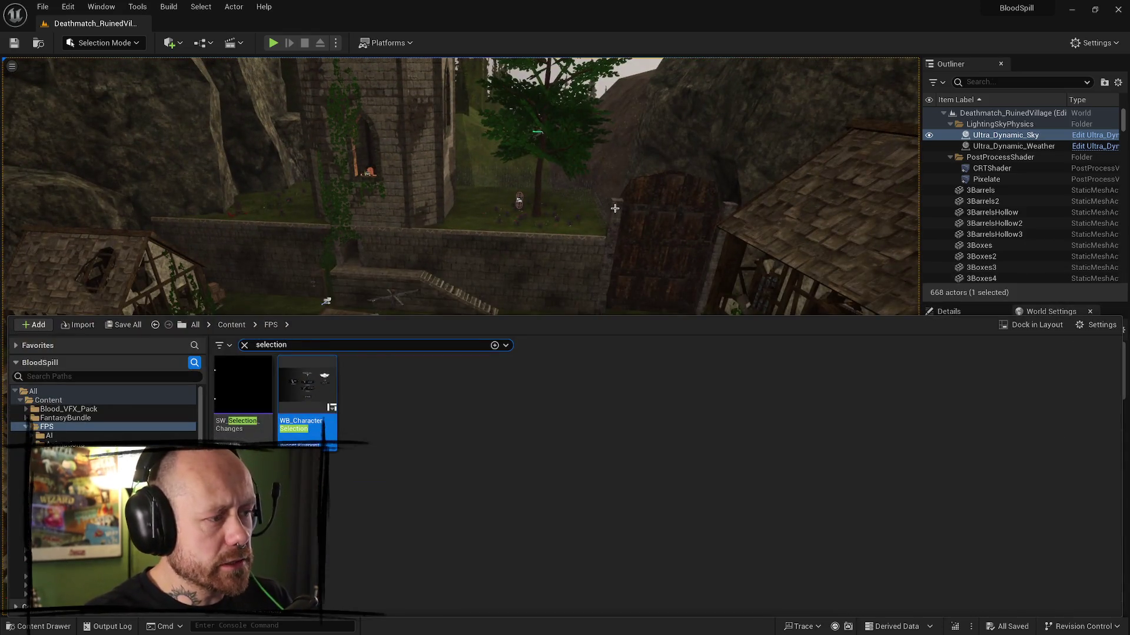
{"action": "key", "text": "ctrl+space"}
{"action": "scroll", "coordinate": [372, 156], "scroll_direction": "up", "scroll_amount": 3}
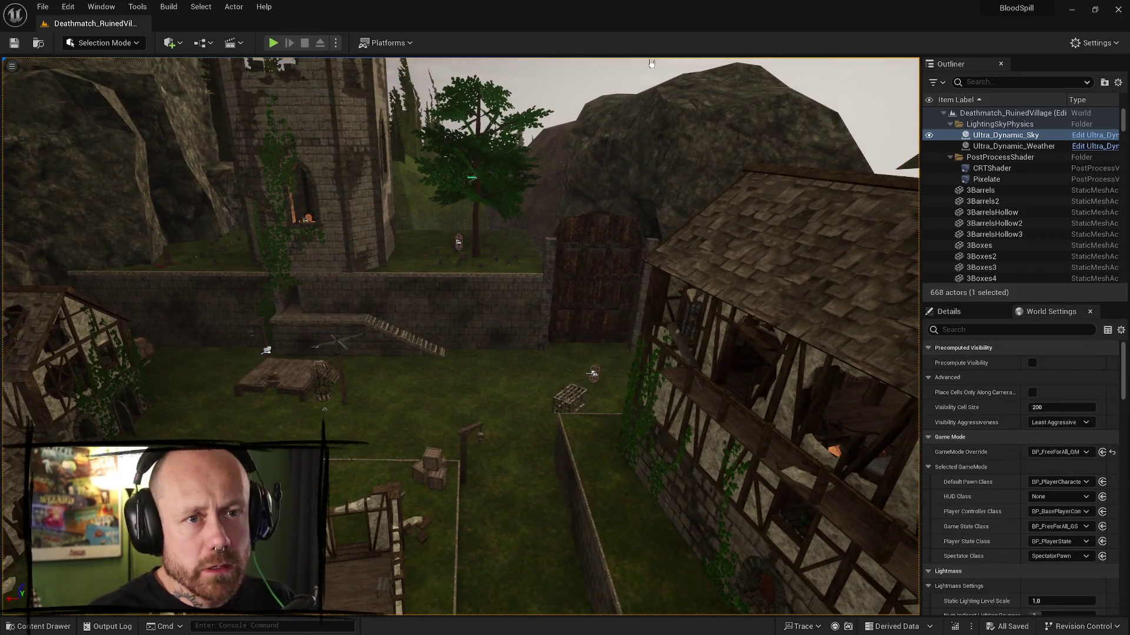
{"action": "left_click", "coordinate": [42, 7]}
{"action": "left_click", "coordinate": [71, 152]}
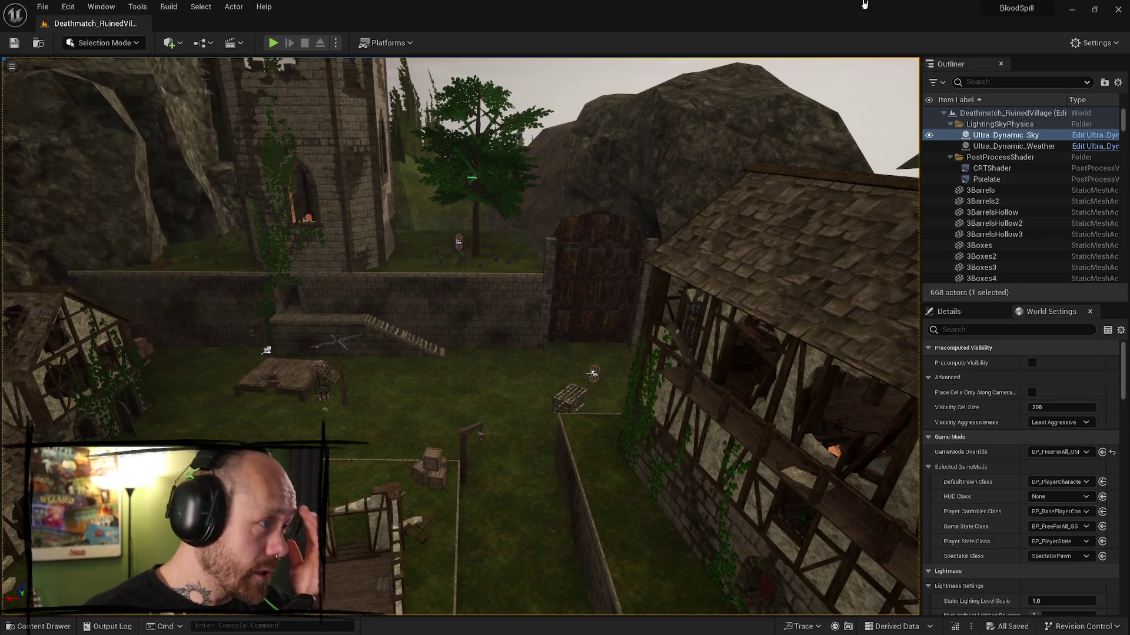
{"action": "left_click", "coordinate": [1072, 10]}
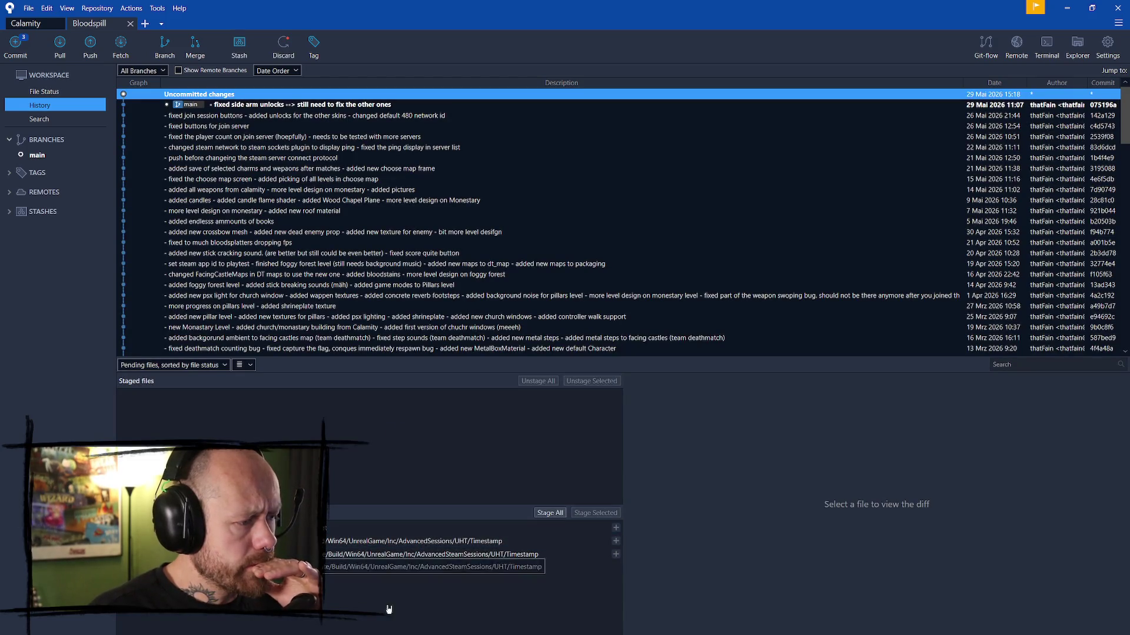
- Commit all three changed files as "fixed skin unlocking bug" and push main to origin
{"action": "left_click", "coordinate": [550, 513]}
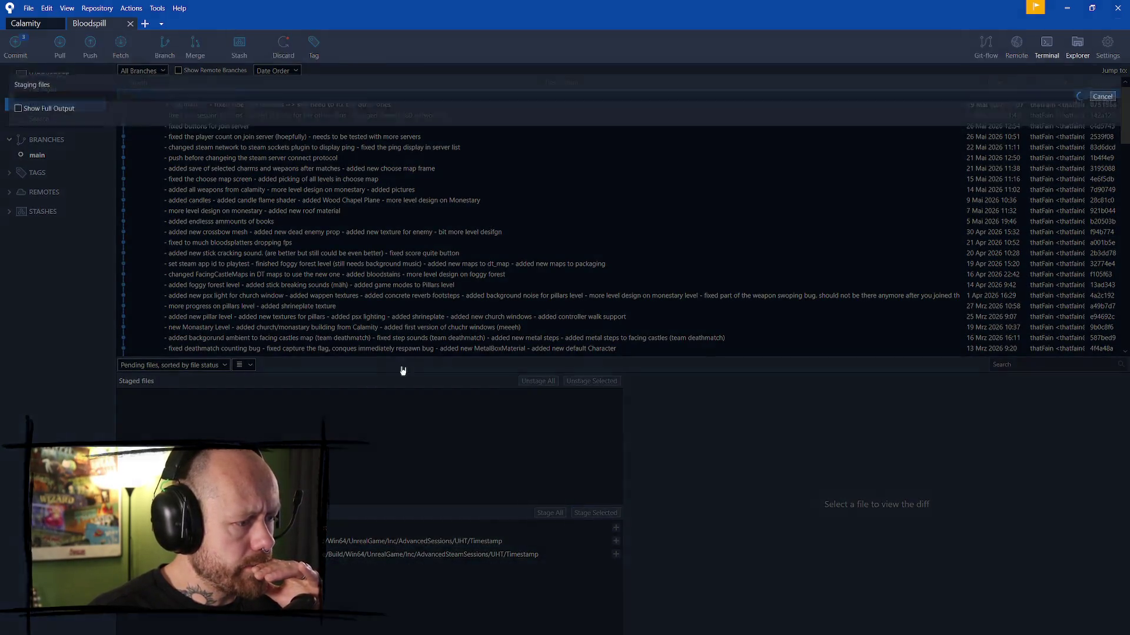
{"action": "left_click", "coordinate": [16, 46]}
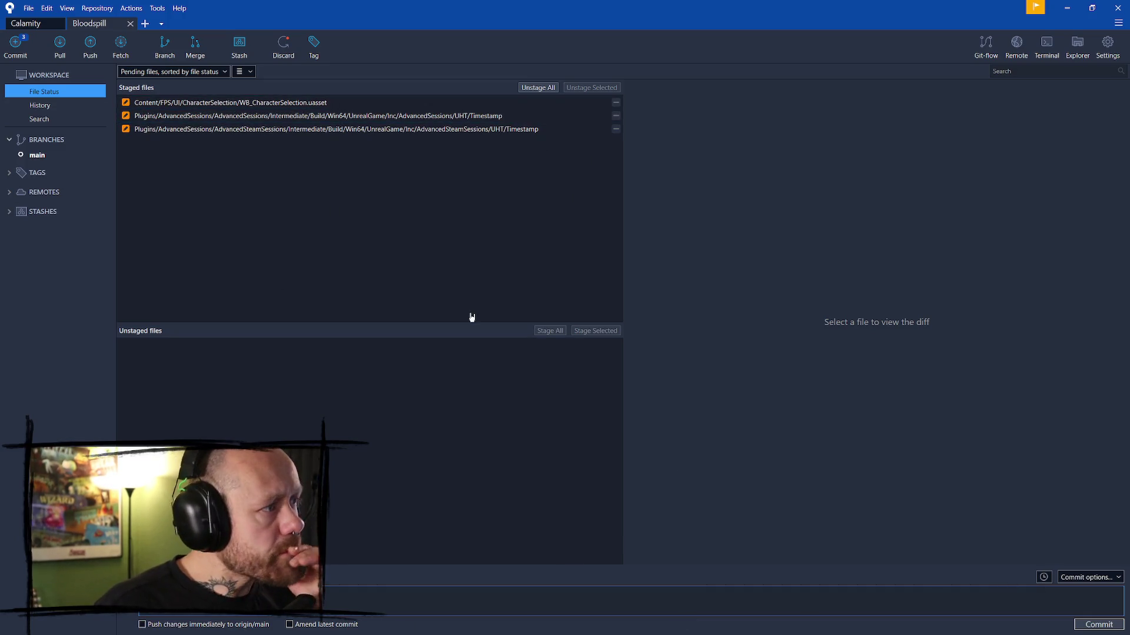
{"action": "left_click", "coordinate": [1096, 624]}
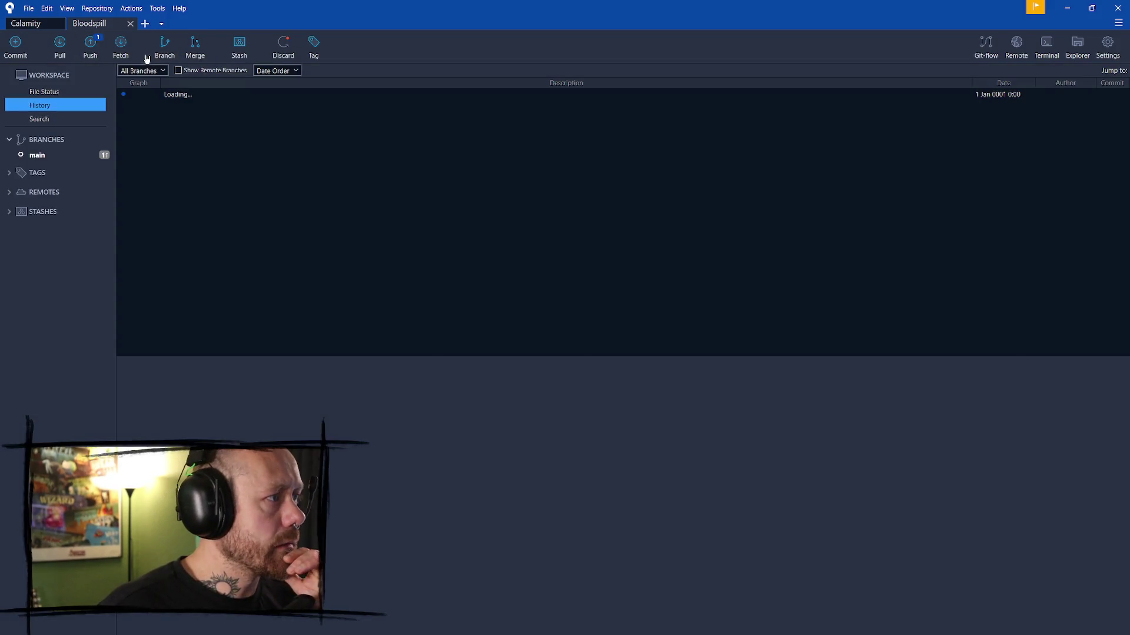
{"action": "left_click", "coordinate": [90, 46]}
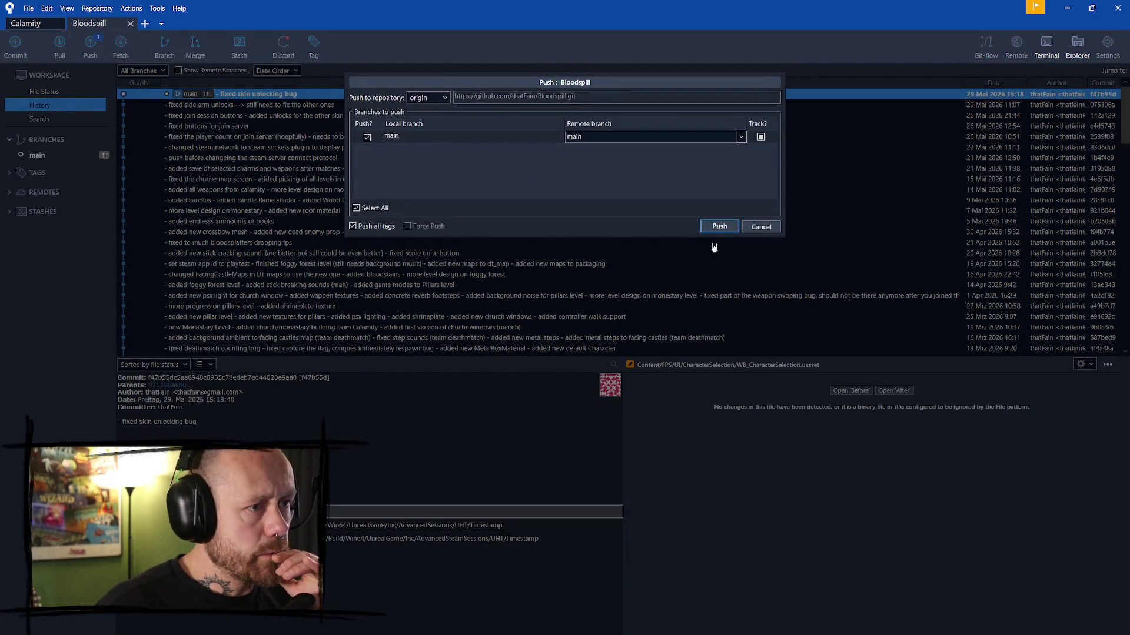
{"action": "left_click", "coordinate": [719, 227]}
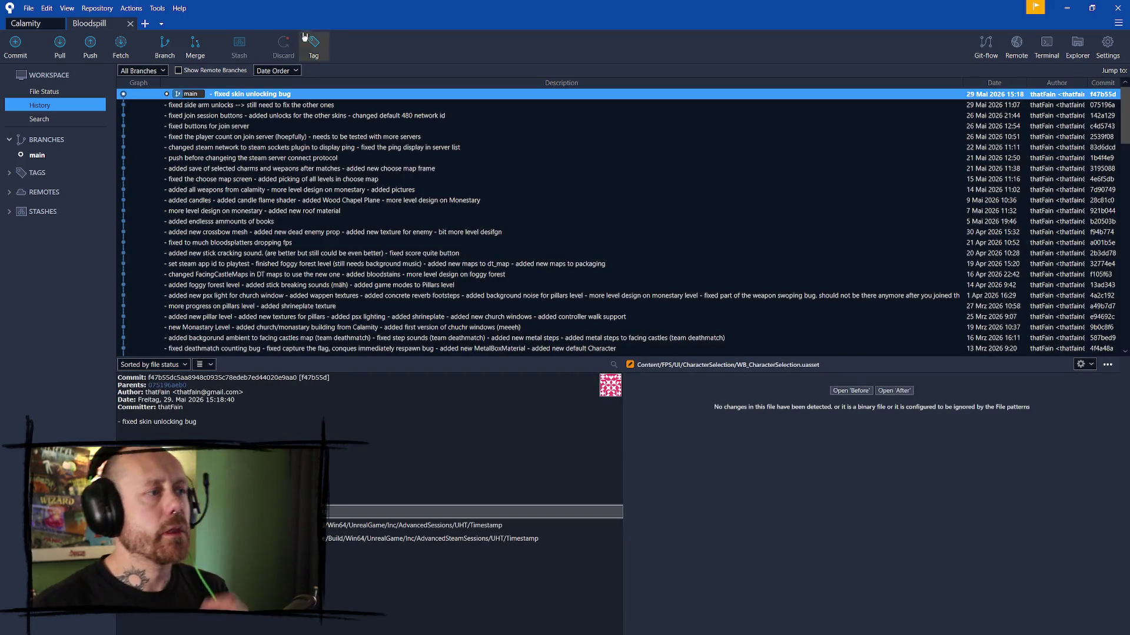
{"action": "left_click", "coordinate": [322, 93]}
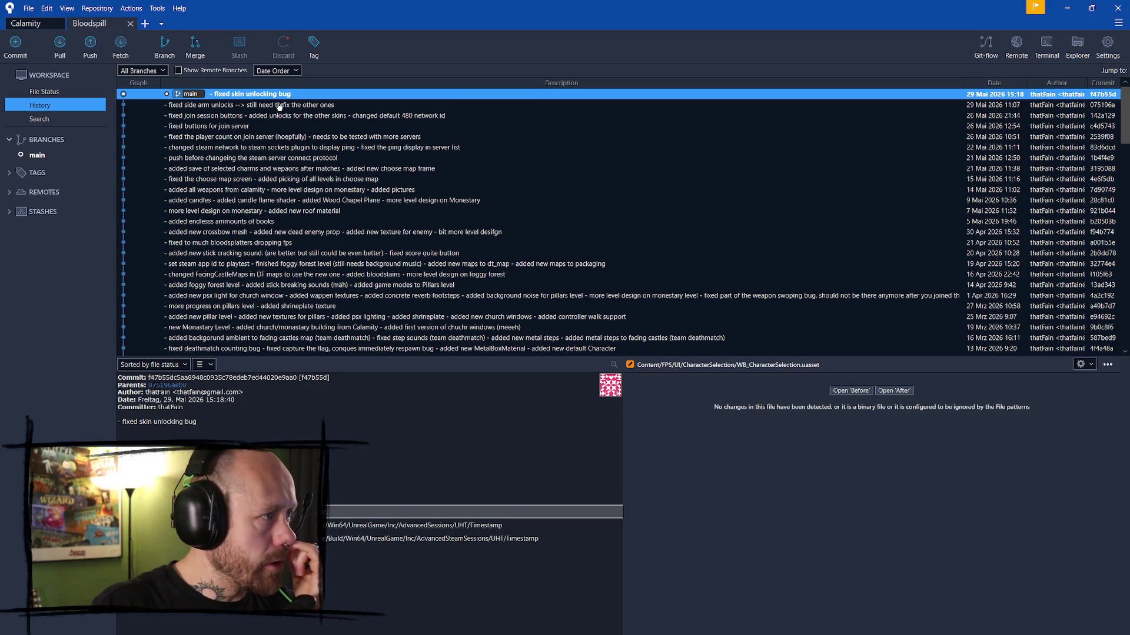
- Save all Unreal assets with File > Save All, then launch Steam from the desktop
{"action": "left_click", "coordinate": [1067, 8]}
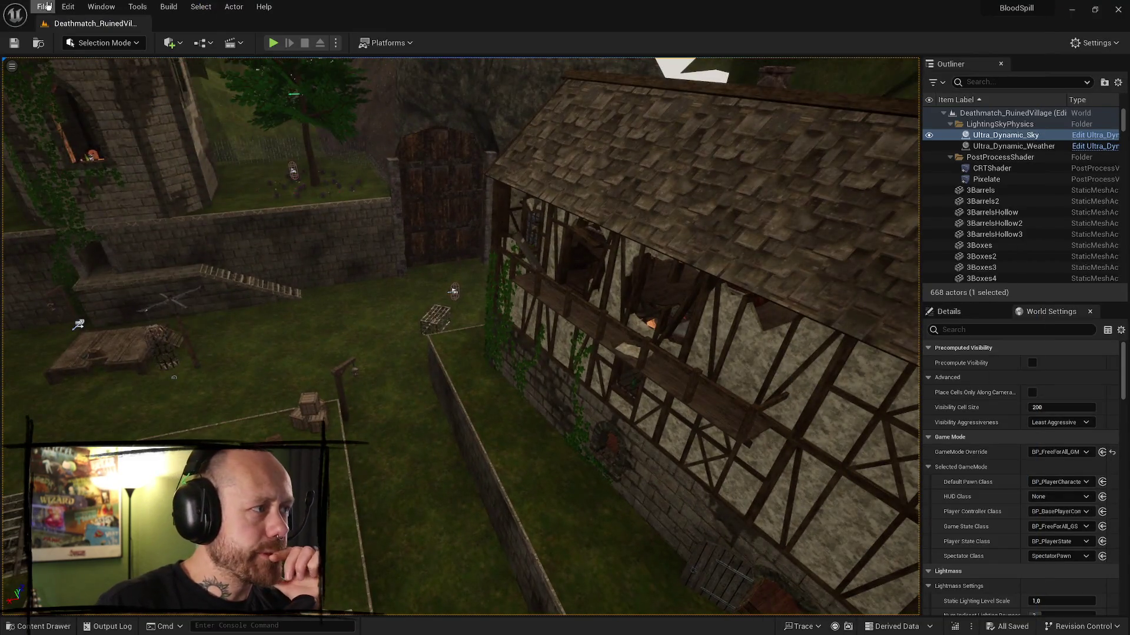
{"action": "left_click", "coordinate": [43, 6]}
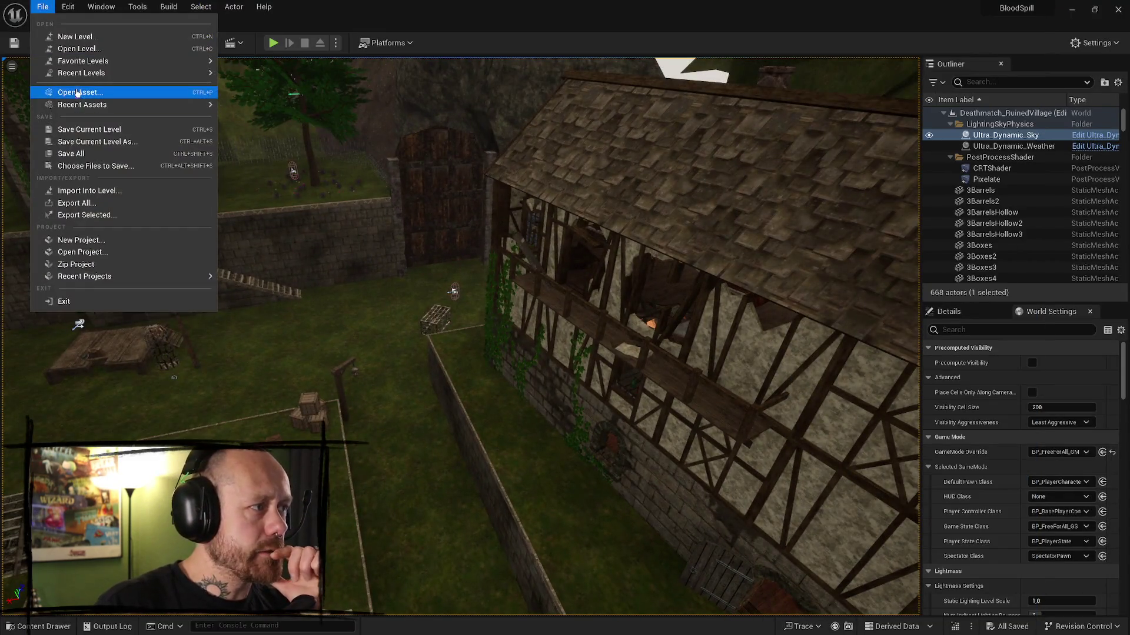
{"action": "left_click", "coordinate": [86, 155]}
{"action": "left_click", "coordinate": [1068, 12]}
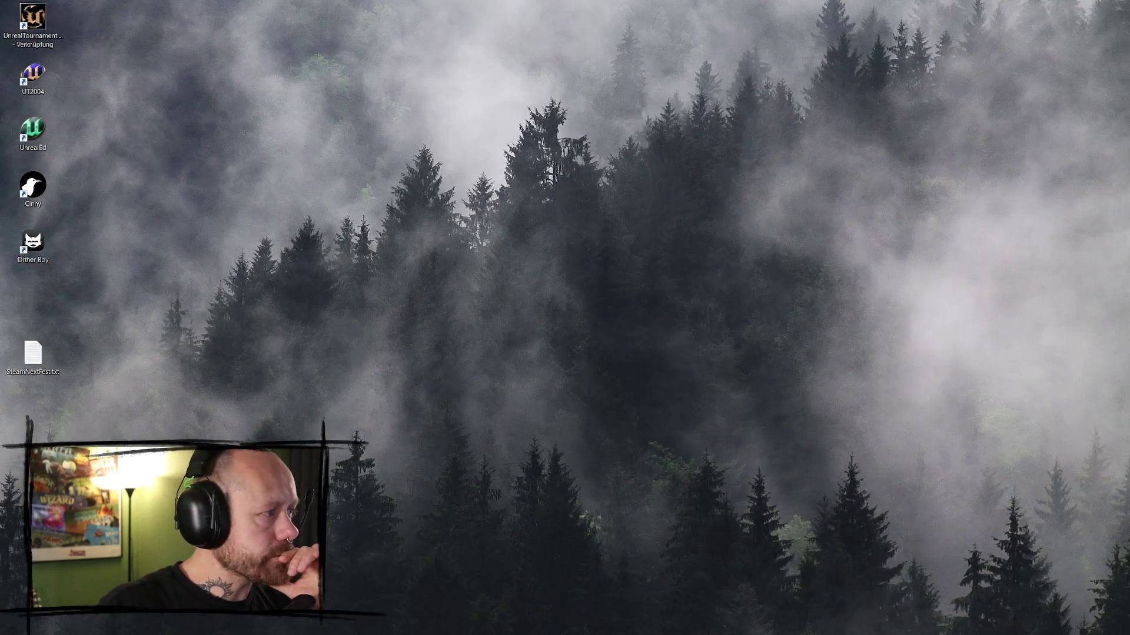
{"action": "double_click", "coordinate": [30, 244]}
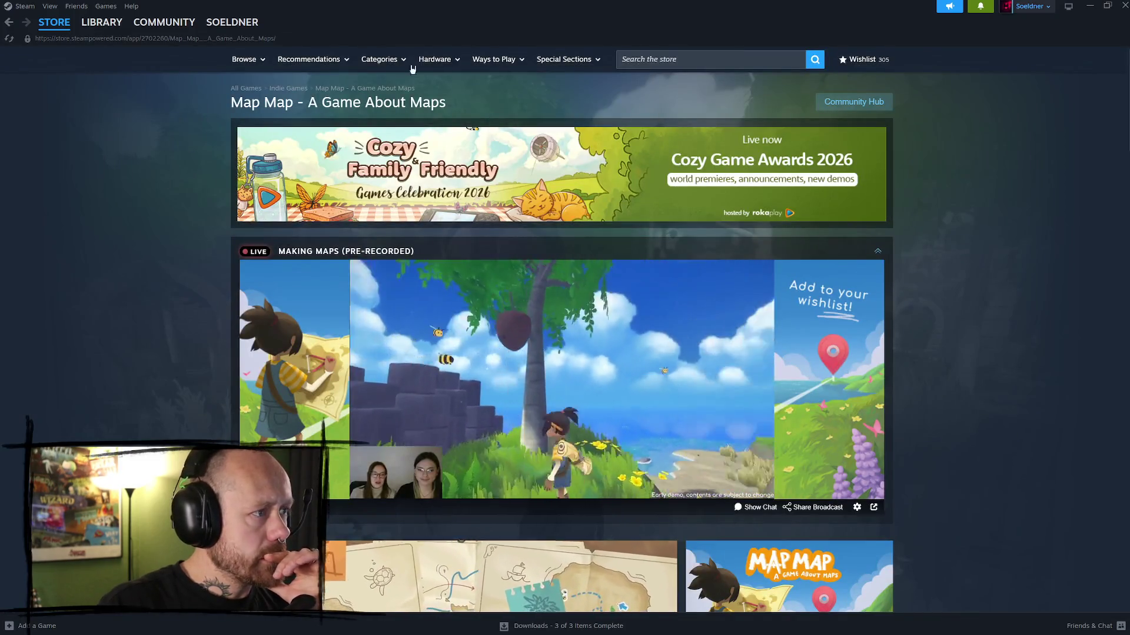
- Minimize the Steam store window and show the desktop
{"action": "left_click", "coordinate": [1089, 5]}
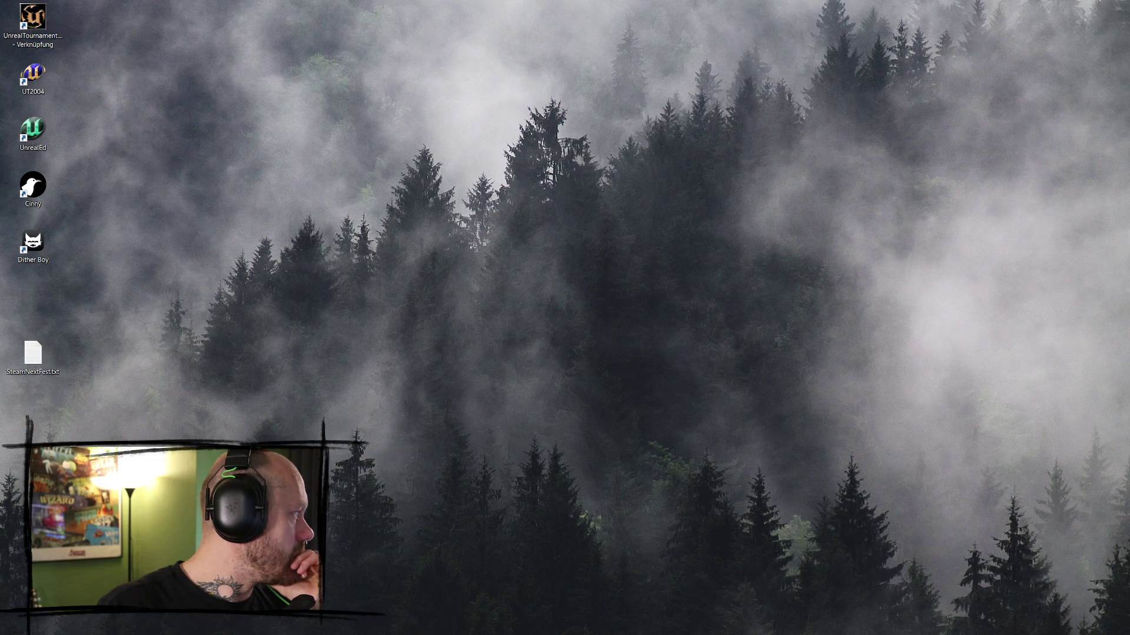
{"action": "key", "text": "super+d"}
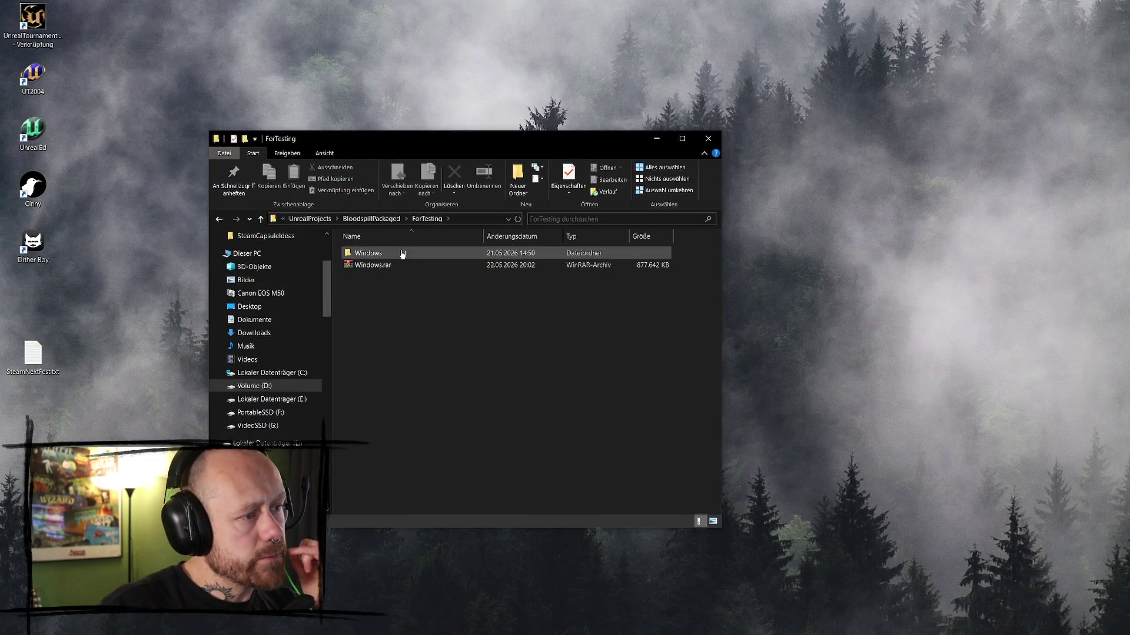
- Select BloodSpill.exe in the packaged Windows build folder and run it
{"action": "left_click", "coordinate": [388, 276]}
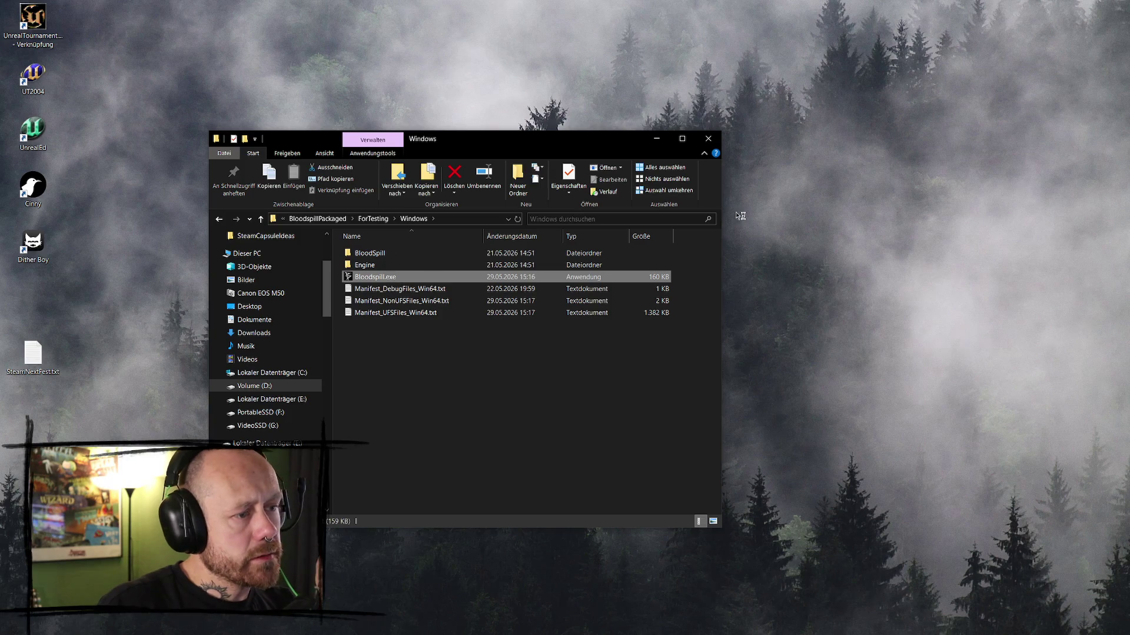
{"action": "key", "text": "Return"}
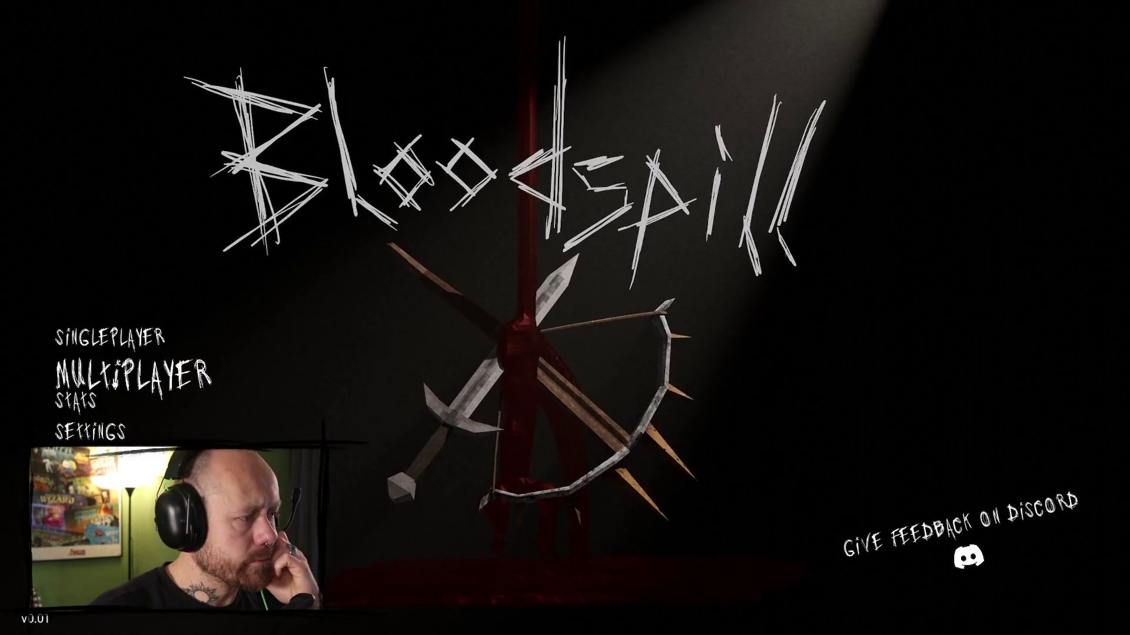
- Check the packaged build's multiplayer menu, Audio settings and Video & Graphics settings
{"action": "left_click", "coordinate": [133, 373]}
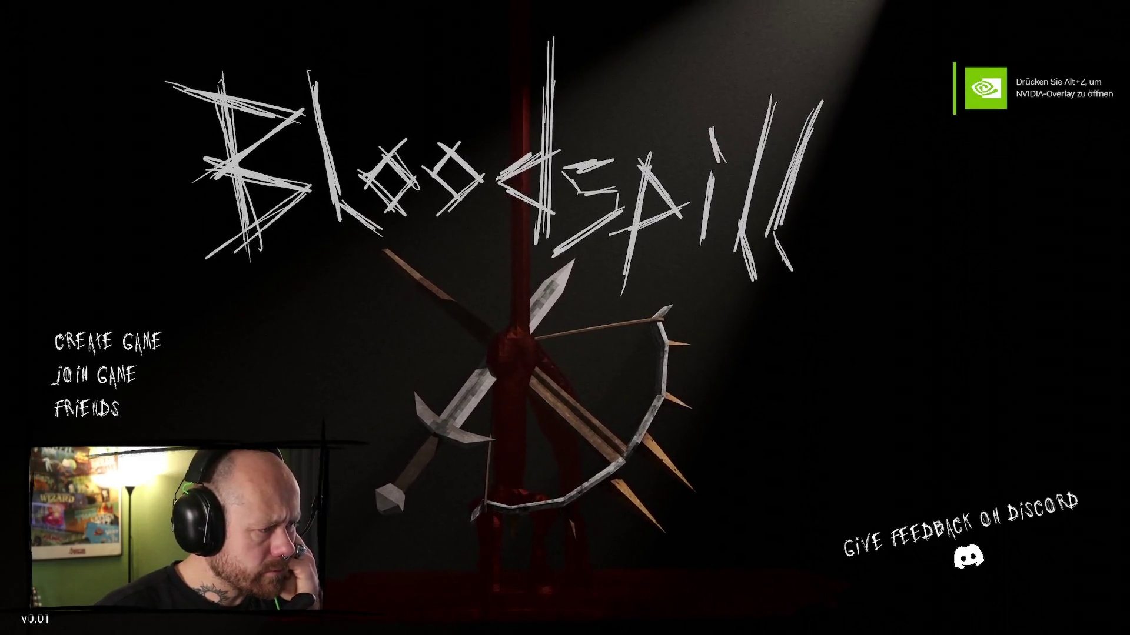
{"action": "key", "text": "Escape"}
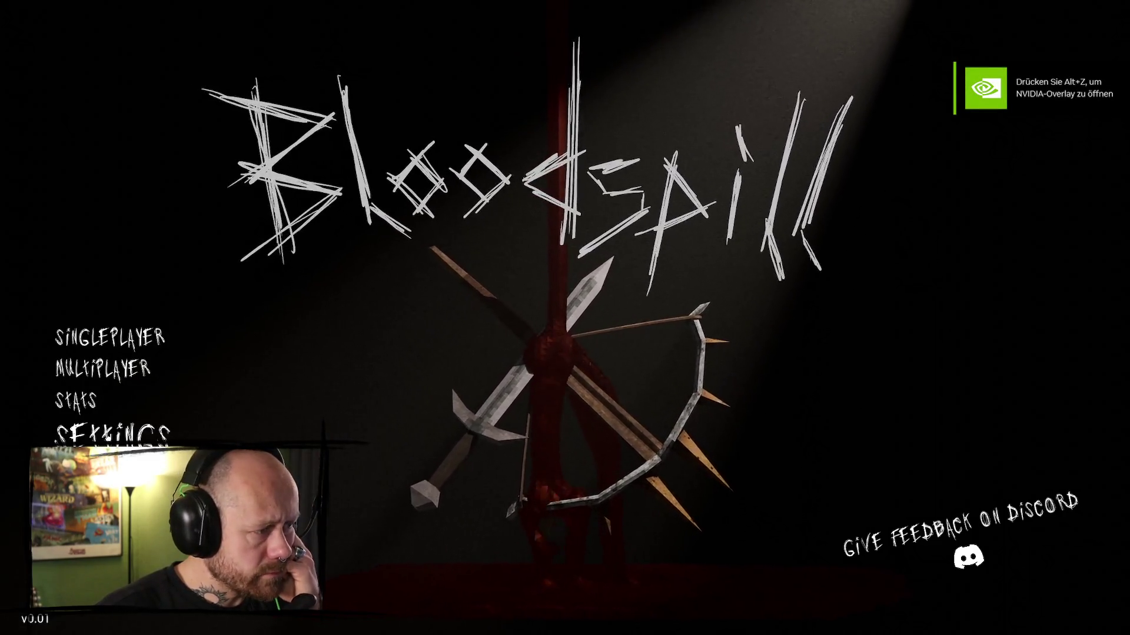
{"action": "left_click", "coordinate": [98, 438]}
{"action": "left_click", "coordinate": [209, 227]}
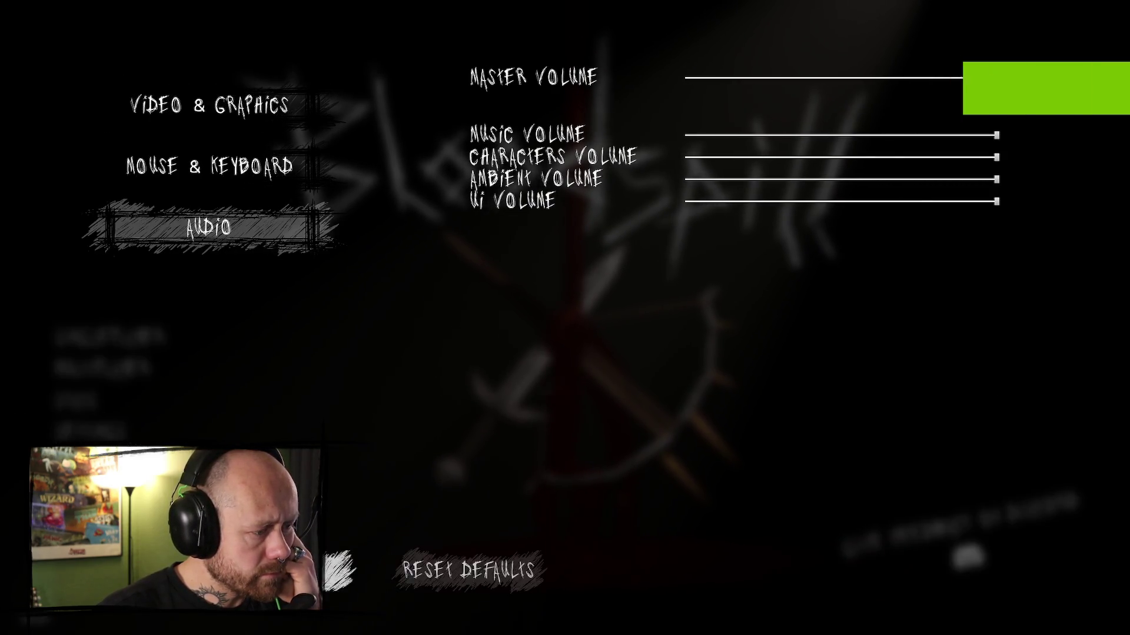
{"action": "key", "text": "Escape"}
{"action": "left_click", "coordinate": [120, 429]}
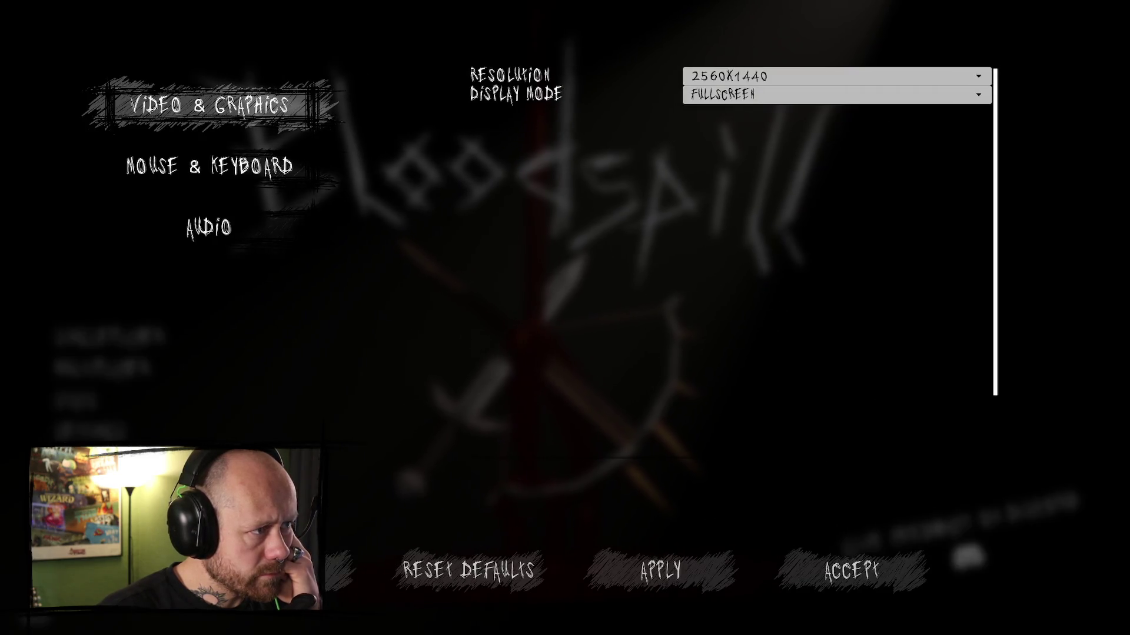
{"action": "key", "text": "Escape"}
- View the player stats, return to the main menu, and quit the game with Alt+F4
{"action": "left_click", "coordinate": [103, 412]}
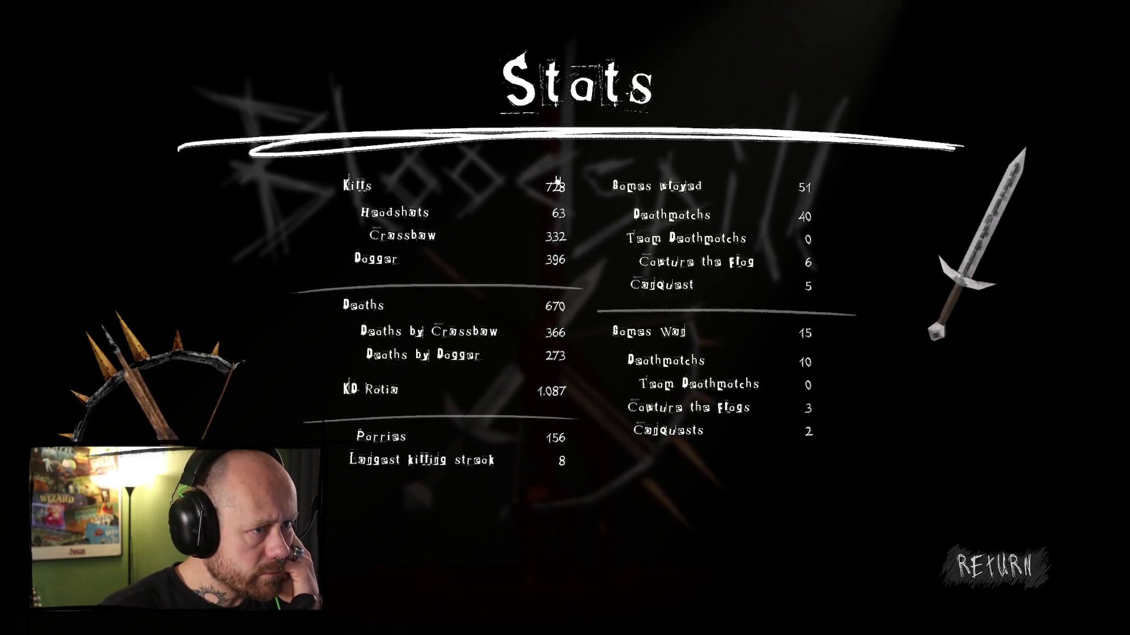
{"action": "left_click", "coordinate": [1031, 580]}
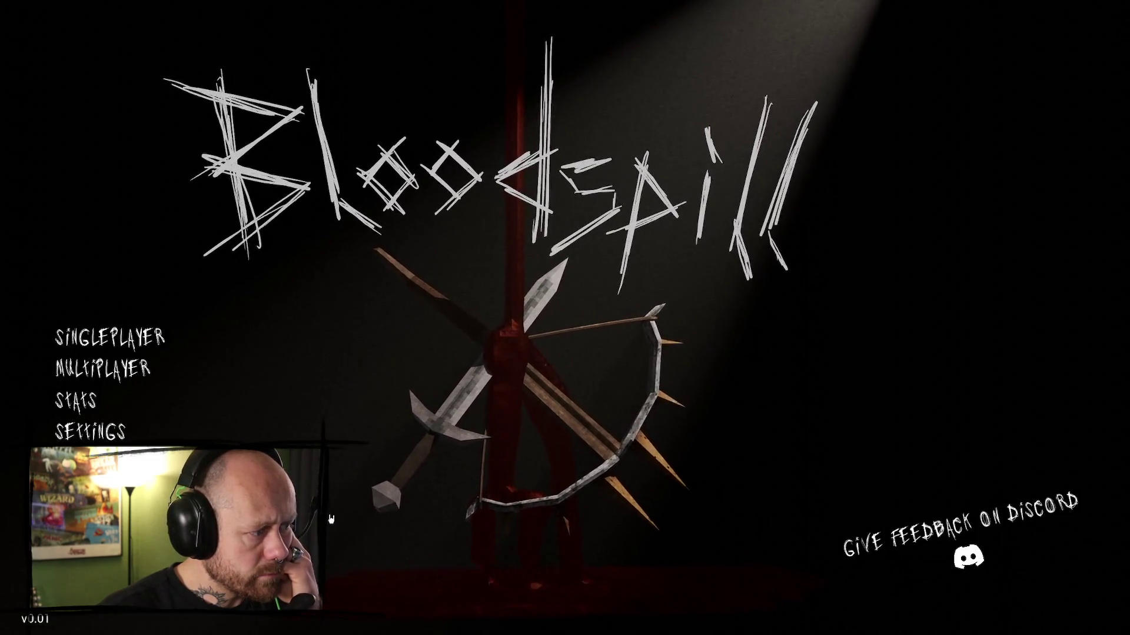
{"action": "key", "text": "alt+F4"}
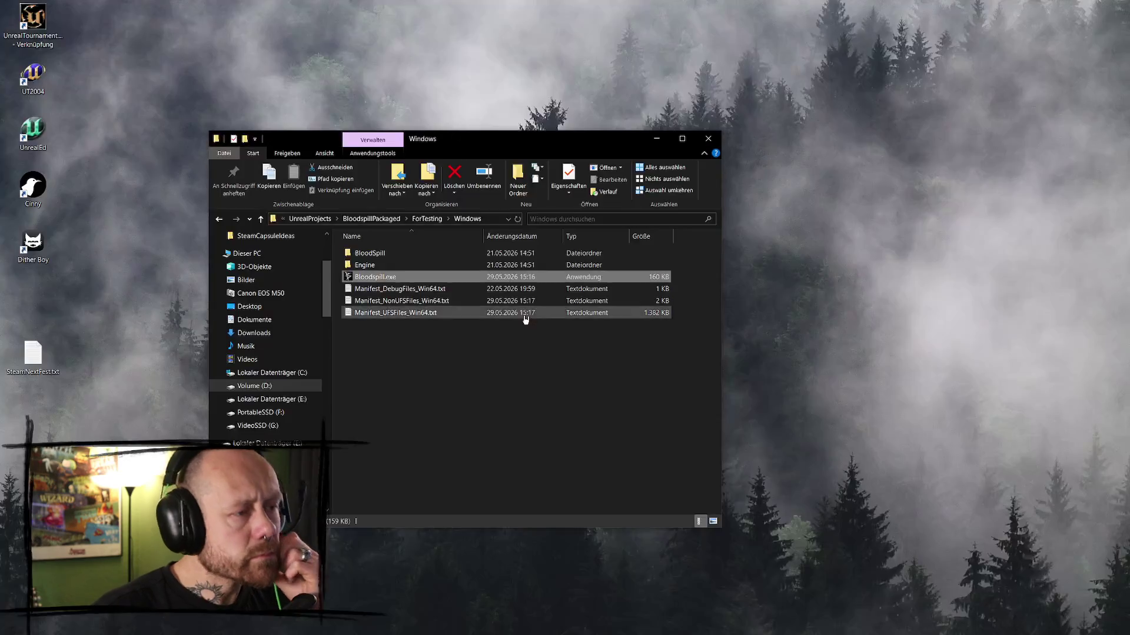
- Inspect the BloodSpill Saved folder's SaveGames, Logs and Config Windows subfolders
{"action": "double_click", "coordinate": [402, 258]}
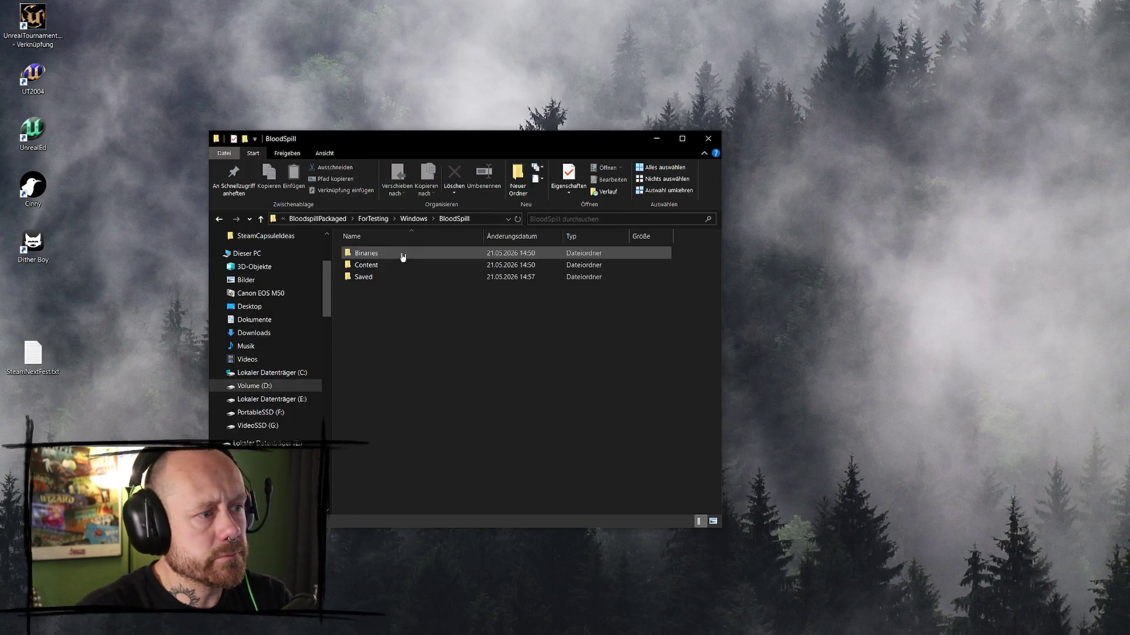
{"action": "double_click", "coordinate": [388, 277]}
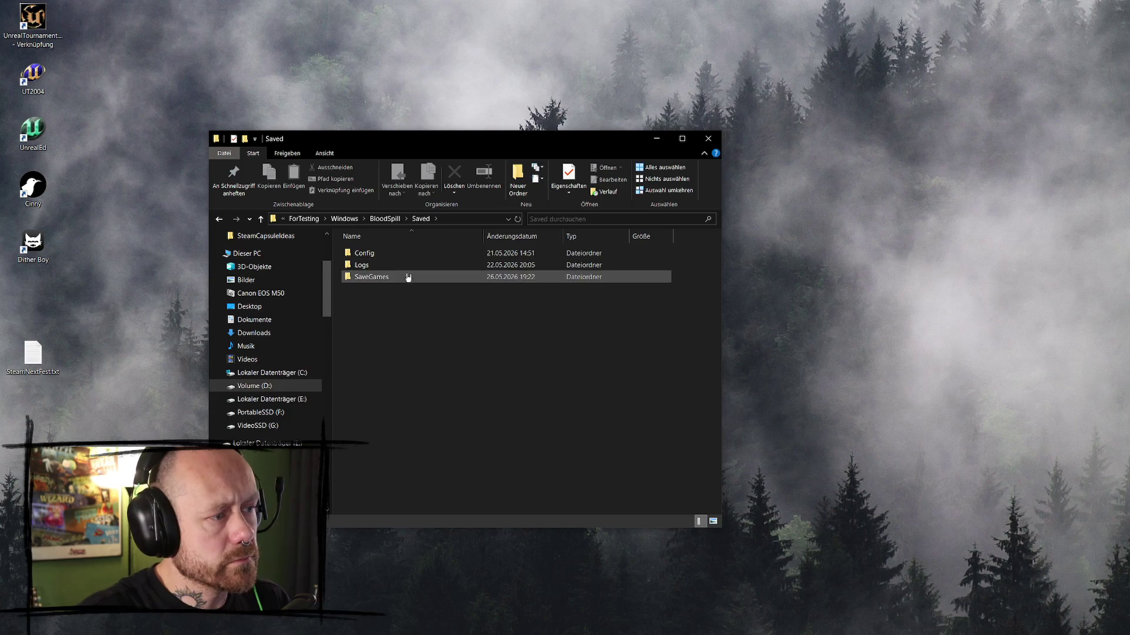
{"action": "double_click", "coordinate": [395, 277]}
{"action": "key", "text": "alt+Left"}
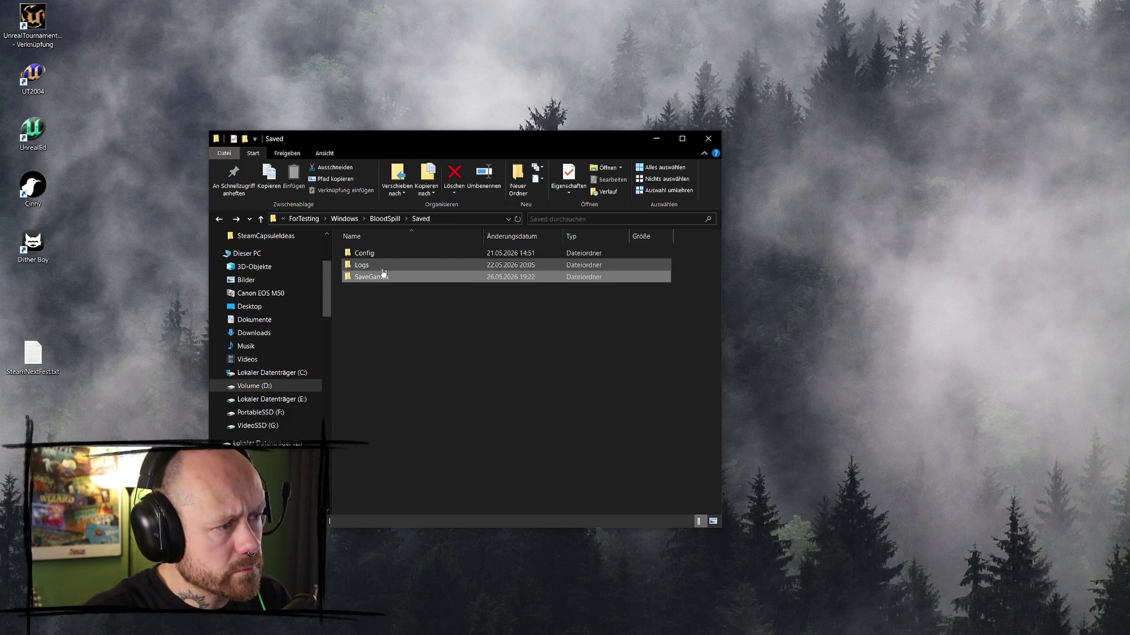
{"action": "double_click", "coordinate": [385, 266]}
{"action": "key", "text": "alt+Left"}
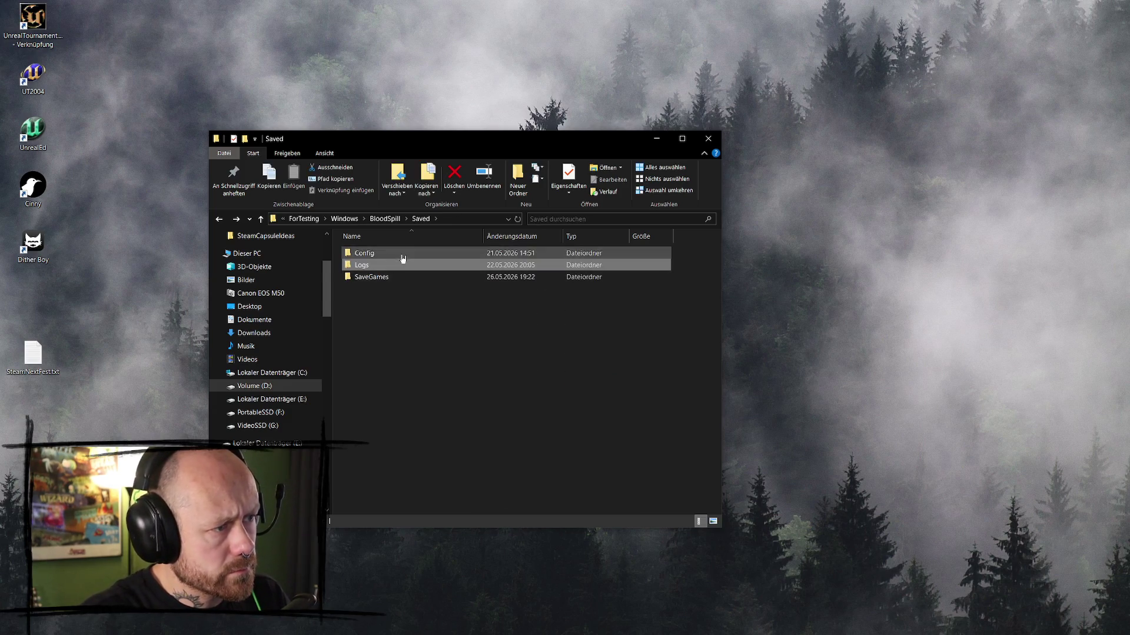
{"action": "double_click", "coordinate": [420, 265]}
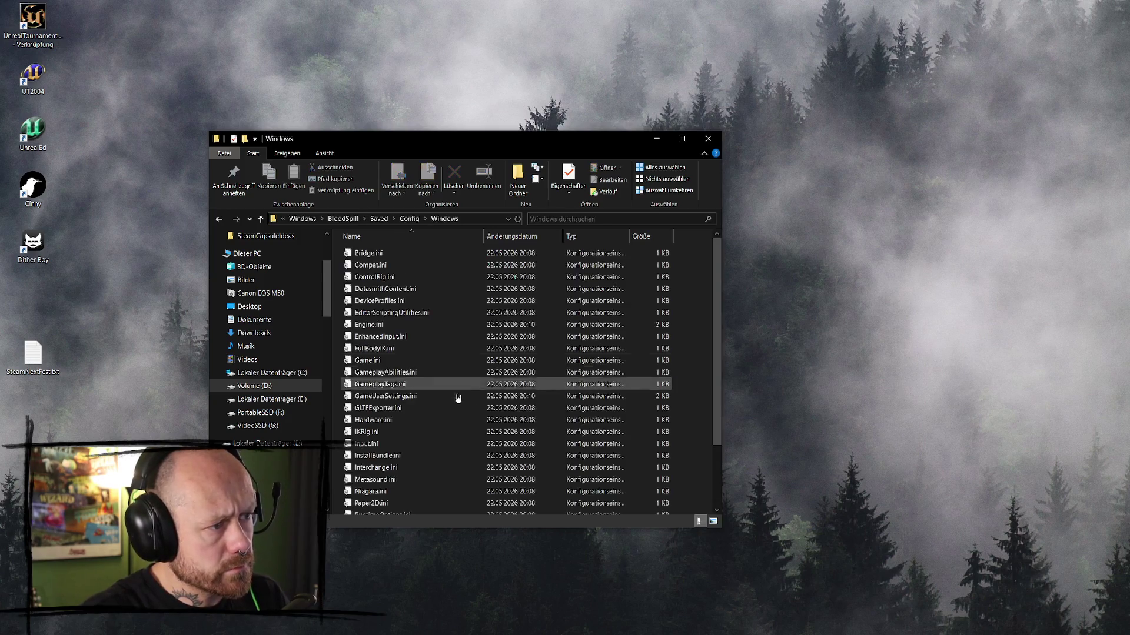
{"action": "key", "text": "alt+Left"}
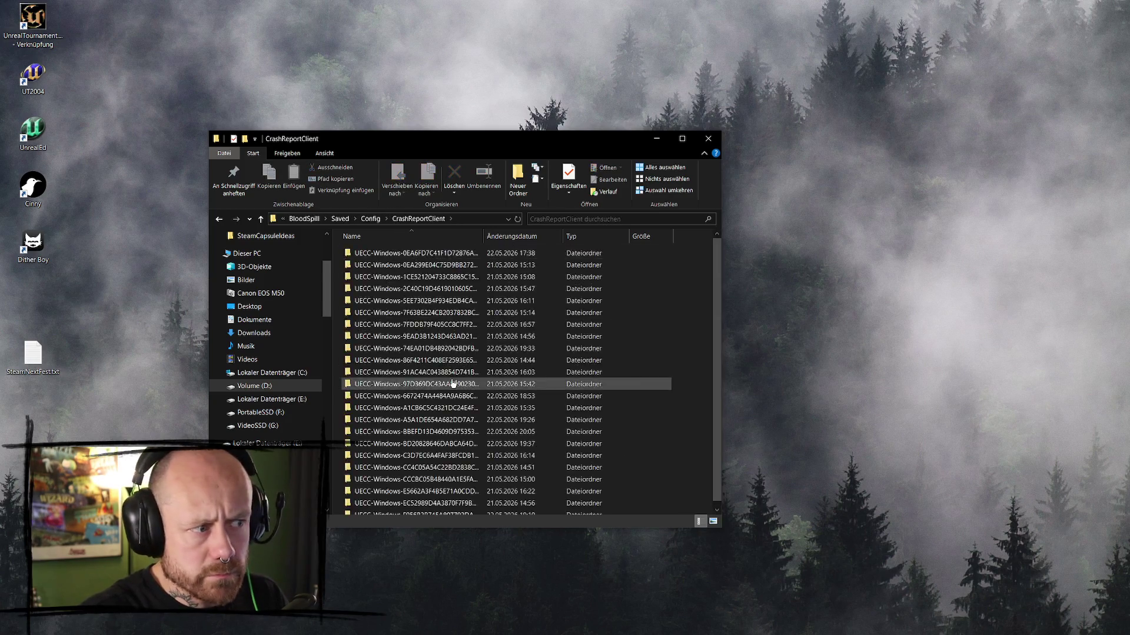
{"action": "key", "text": "alt+Left"}
- Inspect the Engine folder's Saved Config subfolder, then return to the Windows build folder
{"action": "key", "text": "alt+Left"}
{"action": "key", "text": "alt+Left"}
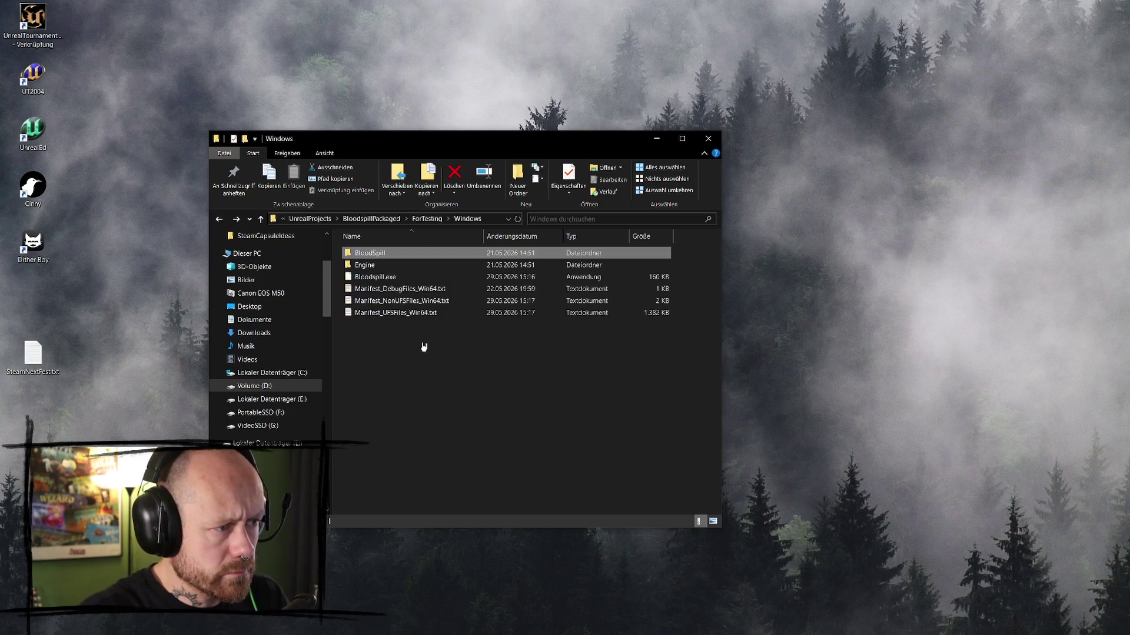
{"action": "double_click", "coordinate": [387, 265]}
{"action": "double_click", "coordinate": [396, 290]}
{"action": "double_click", "coordinate": [386, 254]}
{"action": "key", "text": "alt+Left"}
{"action": "key", "text": "alt+Left"}
{"action": "key", "text": "alt+Left"}
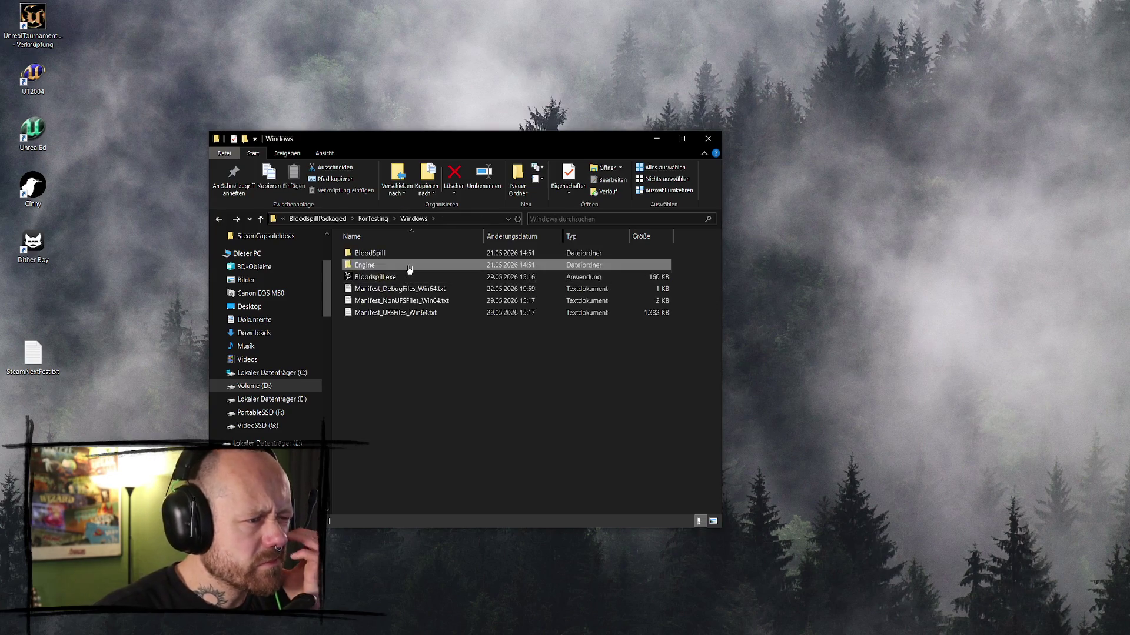
- Look through BloodSpill's SaveGames, Content, Binaries and Win64 folders
{"action": "double_click", "coordinate": [407, 257]}
{"action": "double_click", "coordinate": [396, 276]}
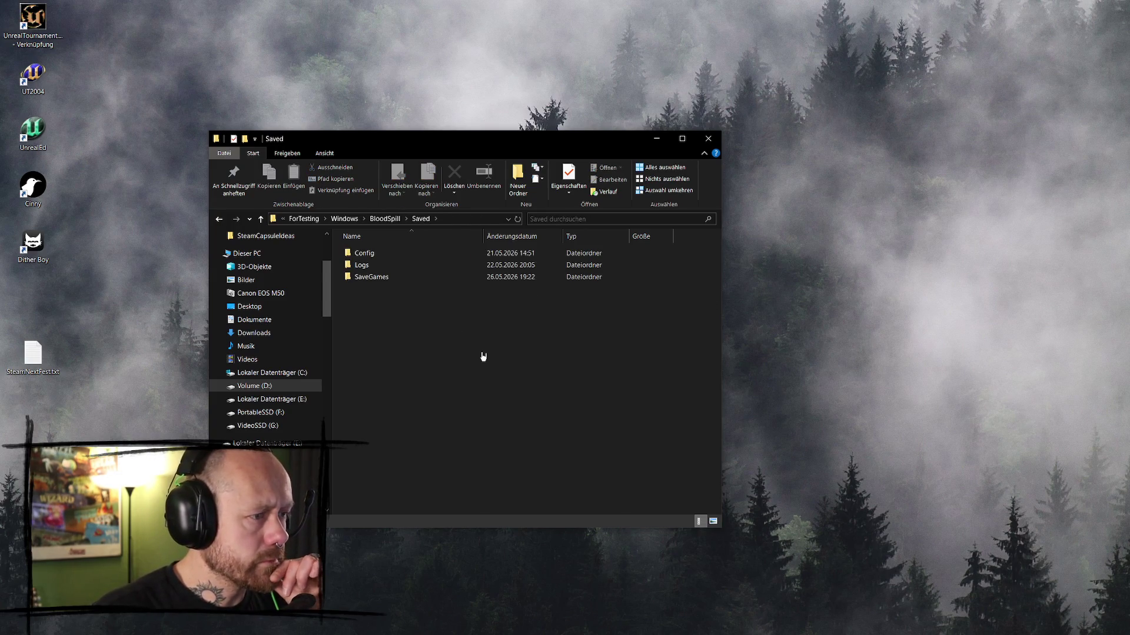
{"action": "double_click", "coordinate": [388, 277]}
{"action": "key", "text": "alt+Left"}
{"action": "key", "text": "alt+Left"}
{"action": "double_click", "coordinate": [394, 266]}
{"action": "key", "text": "alt+Left"}
{"action": "key", "text": "alt+Left"}
{"action": "double_click", "coordinate": [410, 254]}
{"action": "double_click", "coordinate": [394, 254]}
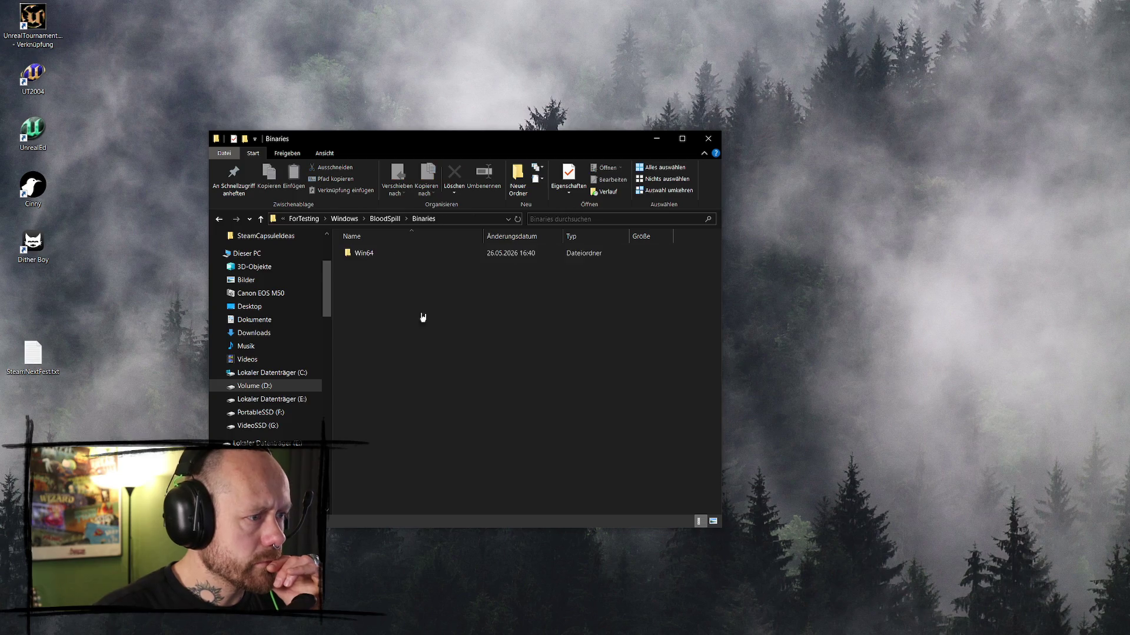
{"action": "double_click", "coordinate": [404, 254]}
- Select all six files of the packaged Windows build, ending in the ForTesting folder
{"action": "key", "text": "alt+Up"}
{"action": "key", "text": "alt+Up"}
{"action": "key", "text": "alt+Up"}
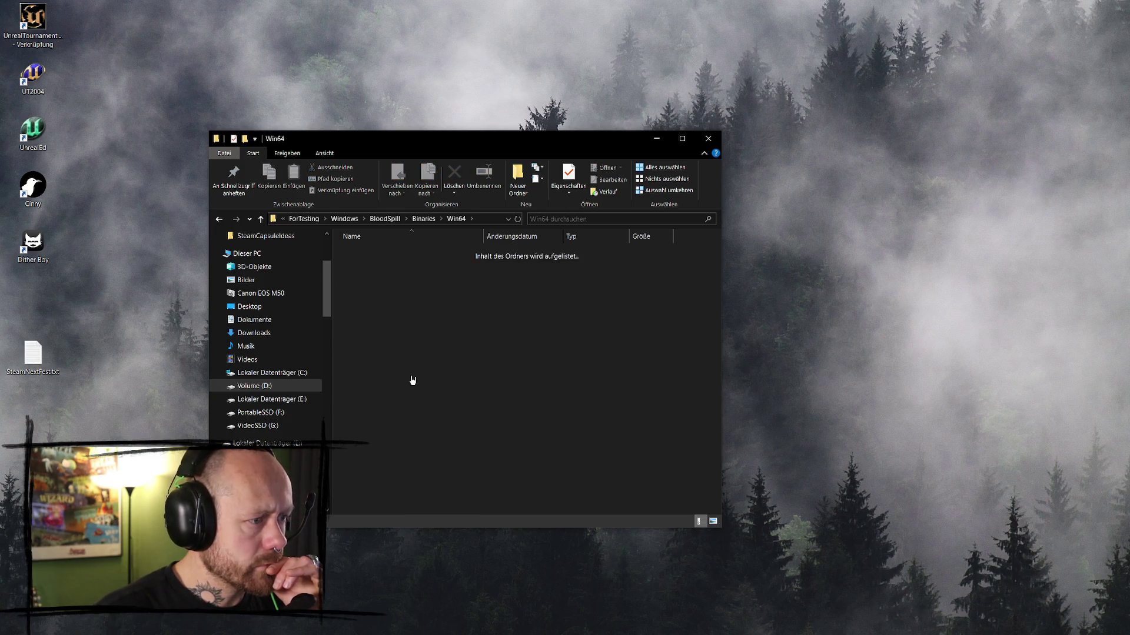
{"action": "key", "text": "Return"}
{"action": "mouse_move", "coordinate": [459, 376]}
{"action": "left_mouse_down"}
{"action": "mouse_move", "coordinate": [428, 307]}
{"action": "mouse_move", "coordinate": [446, 322]}
{"action": "left_mouse_up"}
{"action": "left_click", "coordinate": [489, 406]}
{"action": "mouse_move", "coordinate": [453, 377]}
{"action": "left_mouse_down"}
{"action": "mouse_move", "coordinate": [355, 250]}
{"action": "mouse_move", "coordinate": [496, 421]}
{"action": "left_mouse_up"}
{"action": "mouse_move", "coordinate": [428, 397]}
{"action": "left_mouse_down"}
{"action": "mouse_move", "coordinate": [372, 323]}
{"action": "mouse_move", "coordinate": [362, 247]}
{"action": "left_mouse_up"}
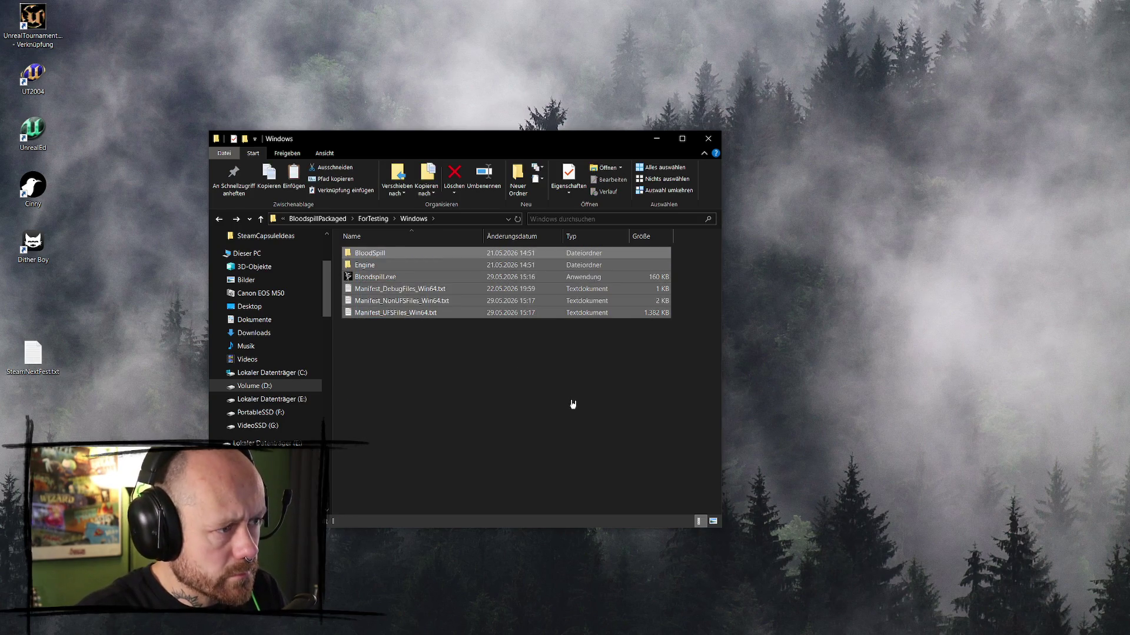
{"action": "key", "text": "alt+Up"}
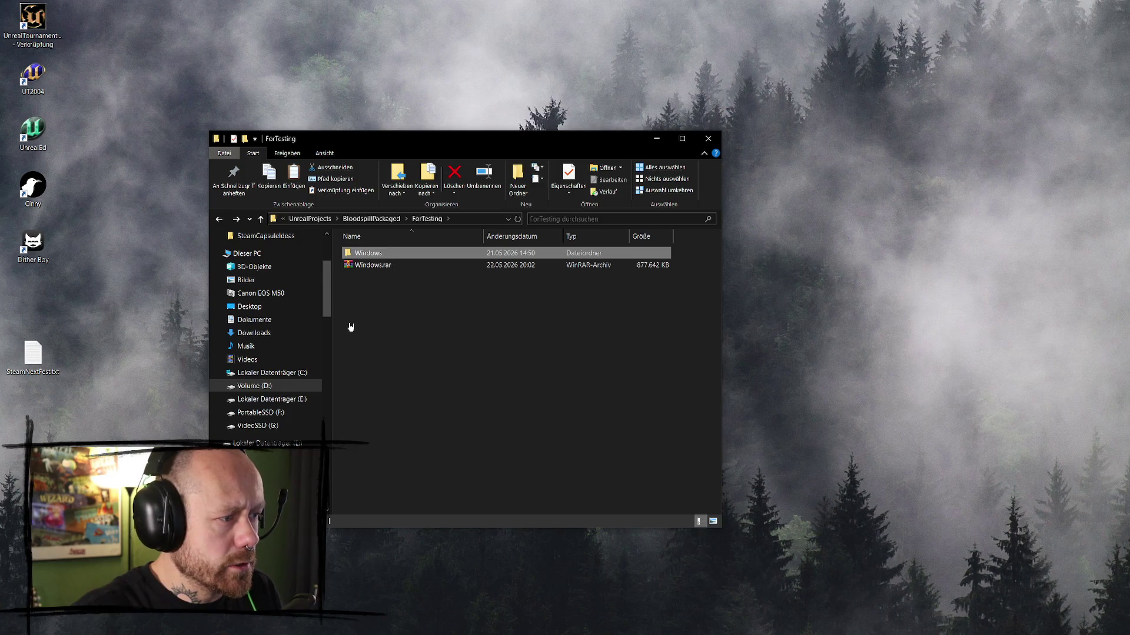
- Replace the old build in sdk > tools > ContentBuilder > content with the new packaged build
{"action": "key", "text": "alt+Up"}
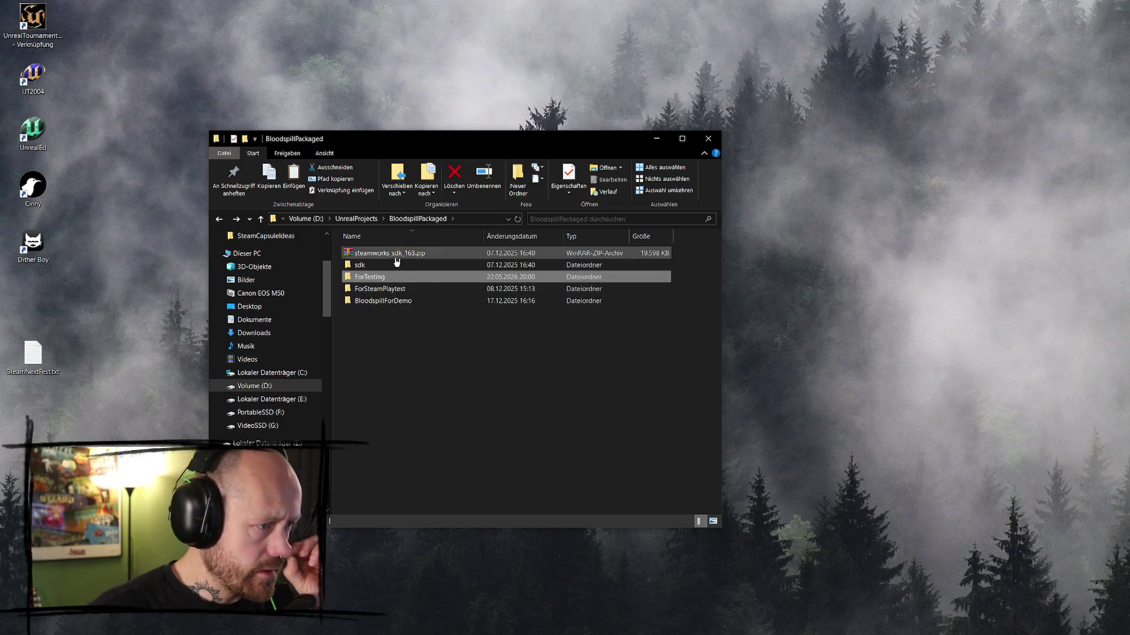
{"action": "double_click", "coordinate": [362, 265]}
{"action": "double_click", "coordinate": [371, 304]}
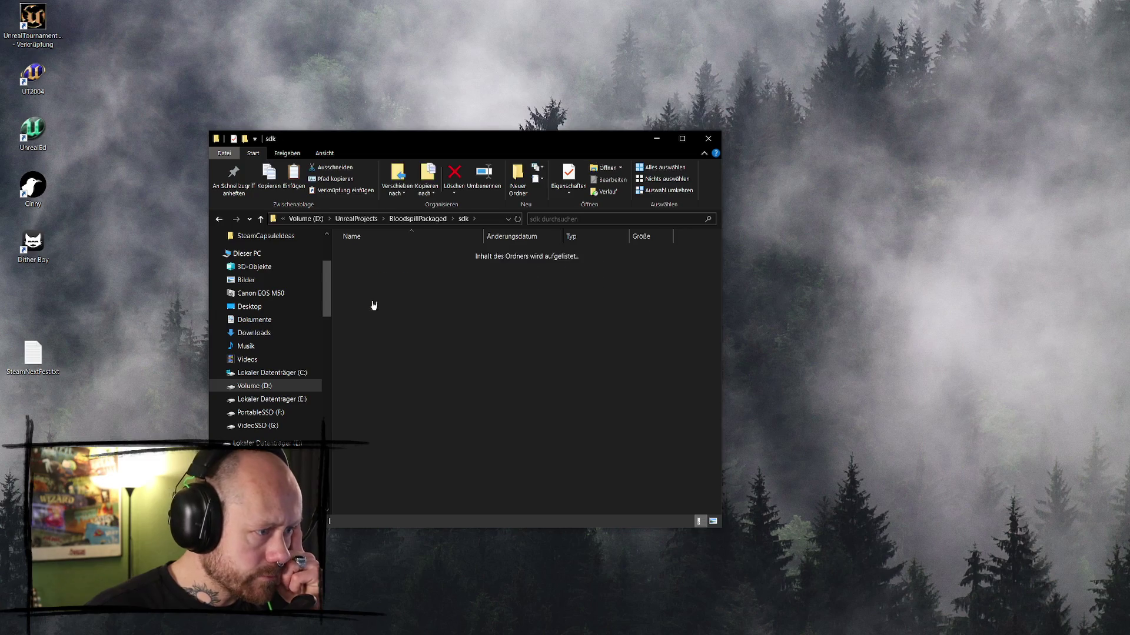
{"action": "double_click", "coordinate": [402, 265]}
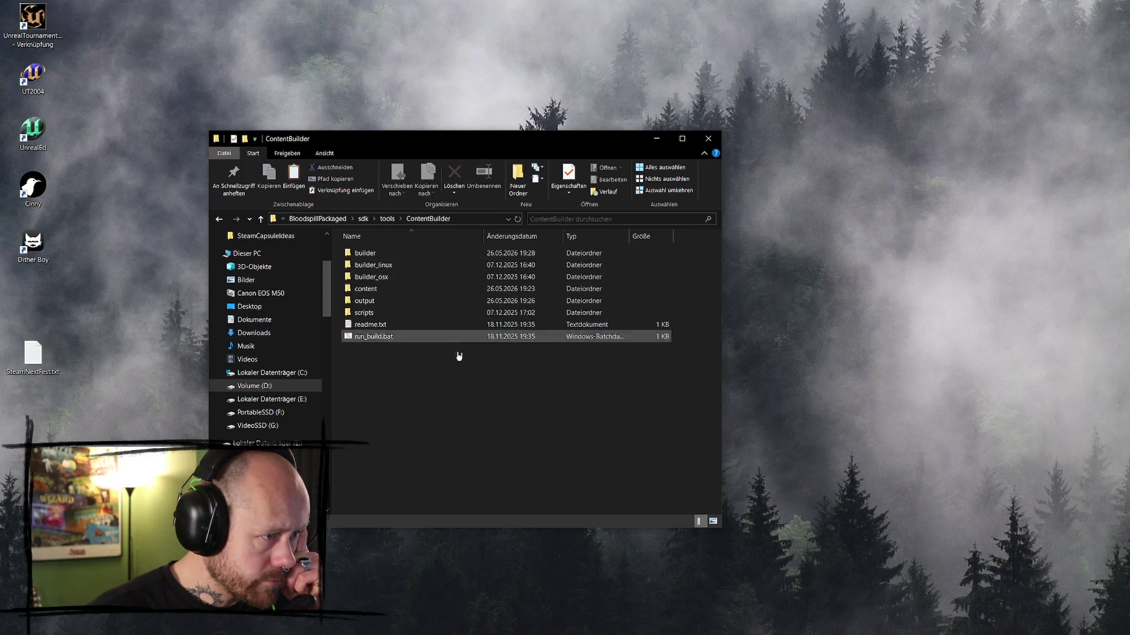
{"action": "double_click", "coordinate": [399, 290]}
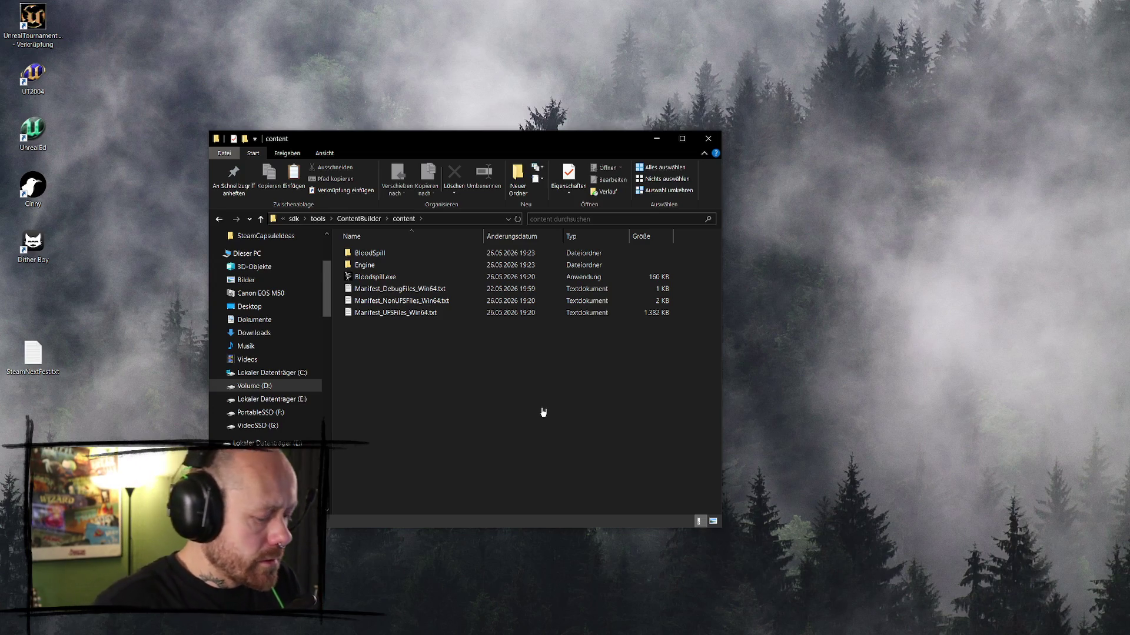
{"action": "mouse_move", "coordinate": [588, 430]}
{"action": "left_mouse_down"}
{"action": "mouse_move", "coordinate": [364, 253]}
{"action": "mouse_move", "coordinate": [405, 253]}
{"action": "left_mouse_up"}
{"action": "key", "text": "Delete"}
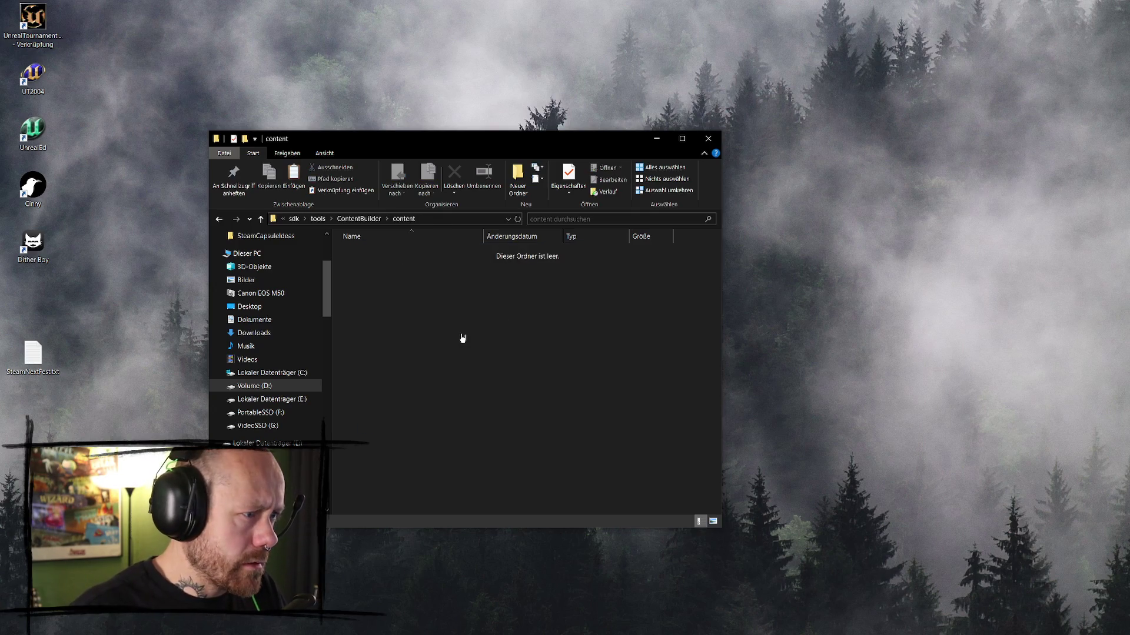
{"action": "key", "text": "ctrl+v"}
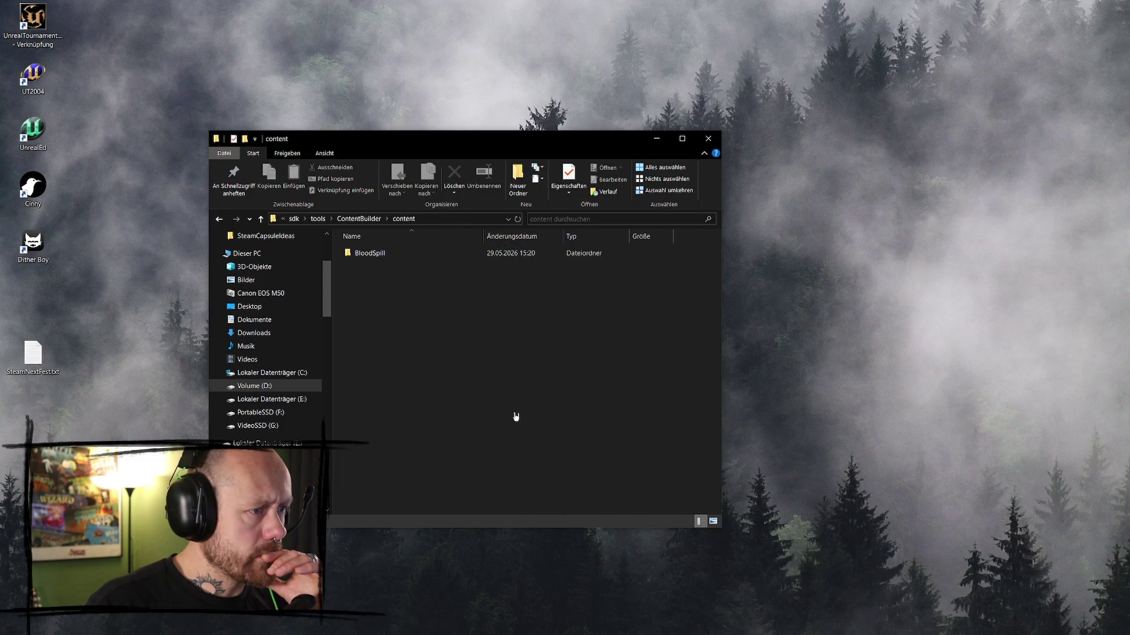
- Launch steamcmd.exe from the ContentBuilder builder folder so it updates itself
{"action": "left_click", "coordinate": [360, 218]}
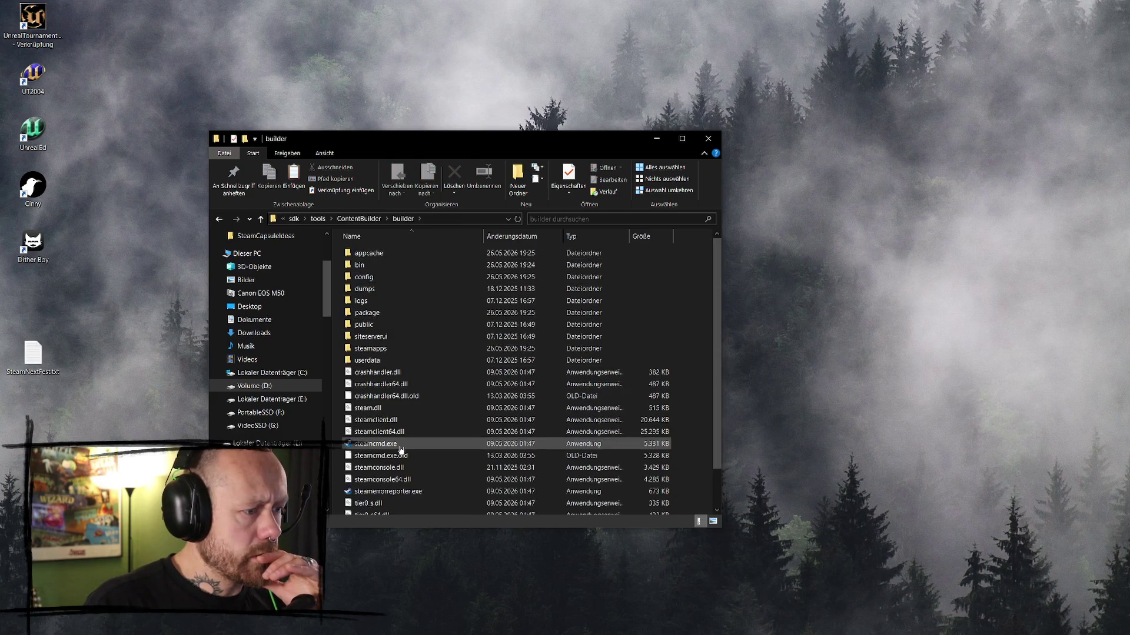
{"action": "double_click", "coordinate": [400, 450]}
{"action": "left_click_drag", "start_coordinate": [329, 138], "coordinate": [372, 138]}
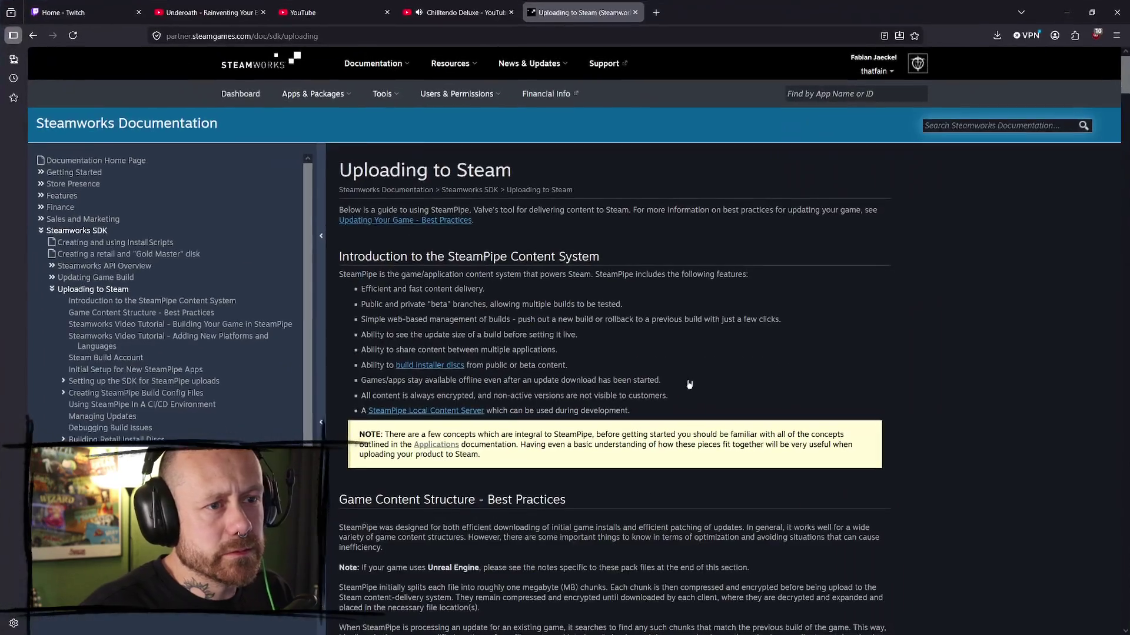
- Scroll to the simple_app_build.vdf sample and the steamcmd +run_app_build command
{"action": "scroll", "coordinate": [587, 372], "scroll_direction": "down", "scroll_amount": 10}
{"action": "scroll", "coordinate": [587, 372], "scroll_direction": "down", "scroll_amount": 20}
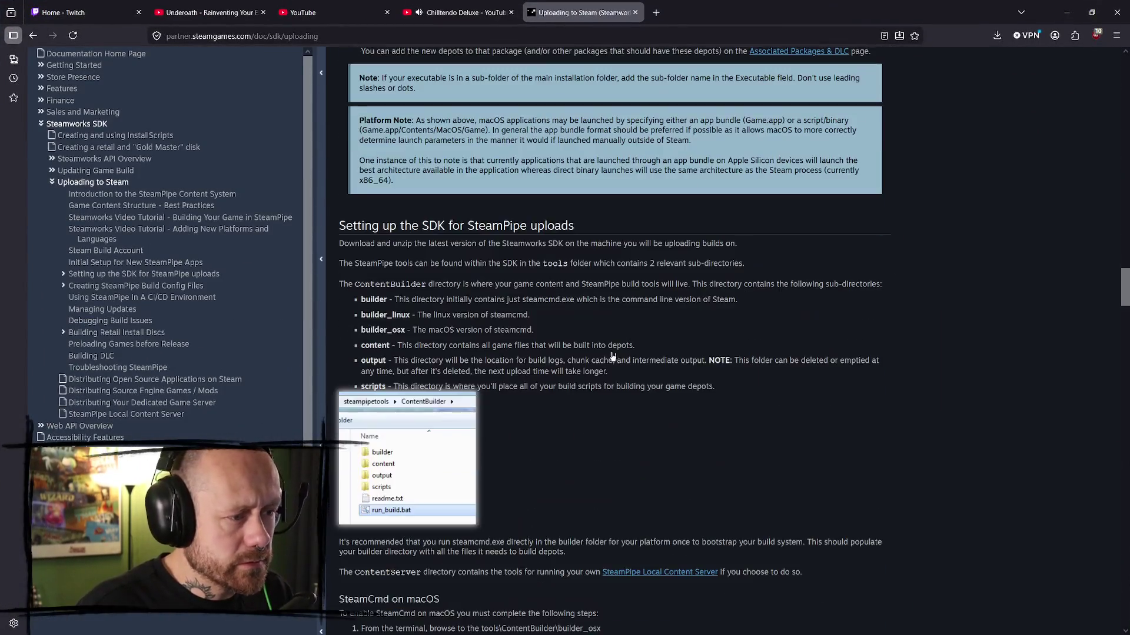
{"action": "scroll", "coordinate": [696, 318], "scroll_direction": "down", "scroll_amount": 15}
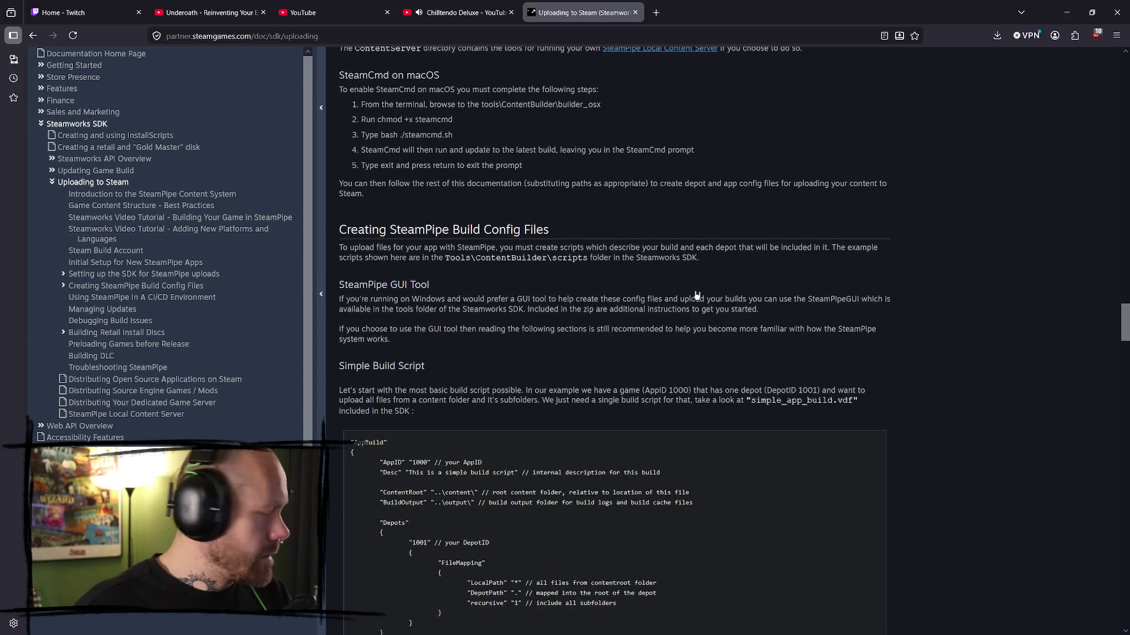
{"action": "scroll", "coordinate": [452, 286], "scroll_direction": "up", "scroll_amount": 4}
{"action": "scroll", "coordinate": [452, 286], "scroll_direction": "down", "scroll_amount": 4}
{"action": "scroll", "coordinate": [452, 286], "scroll_direction": "up", "scroll_amount": 1}
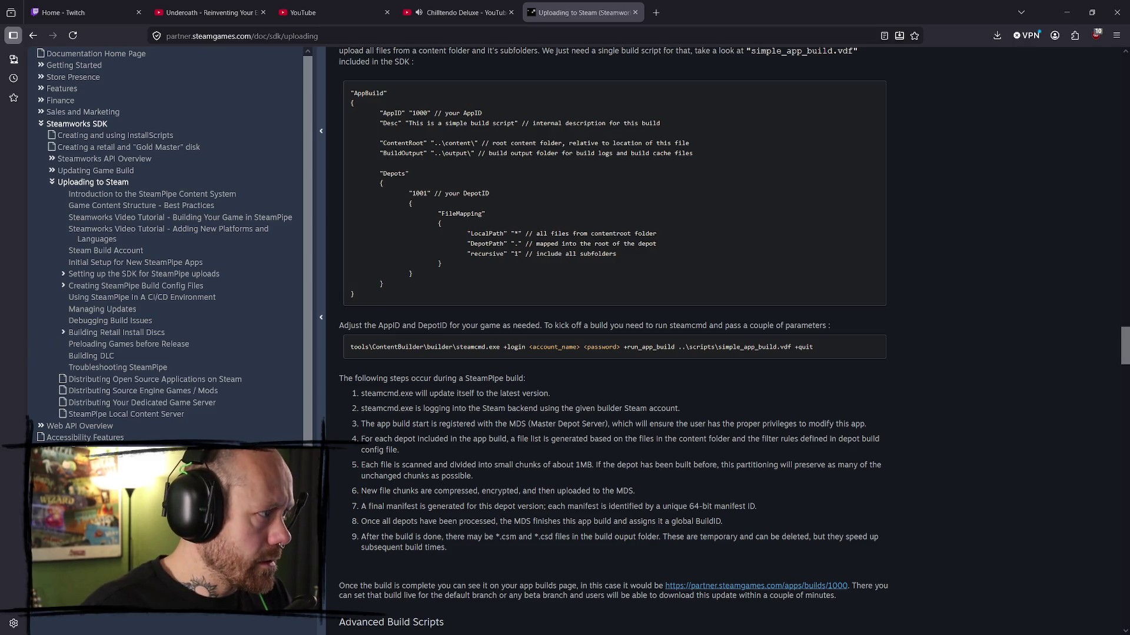
- Check the ContentBuilder content folder and the scripts folder's .vdf files and path, then close Explorer
{"action": "key", "text": "alt+Tab"}
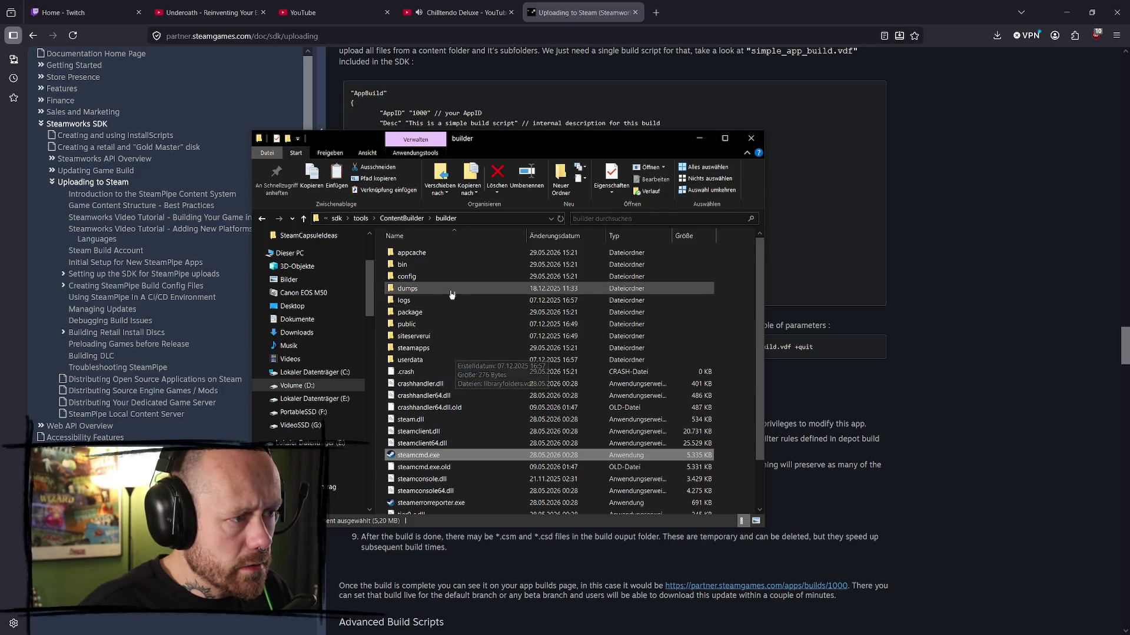
{"action": "key", "text": "alt+Up"}
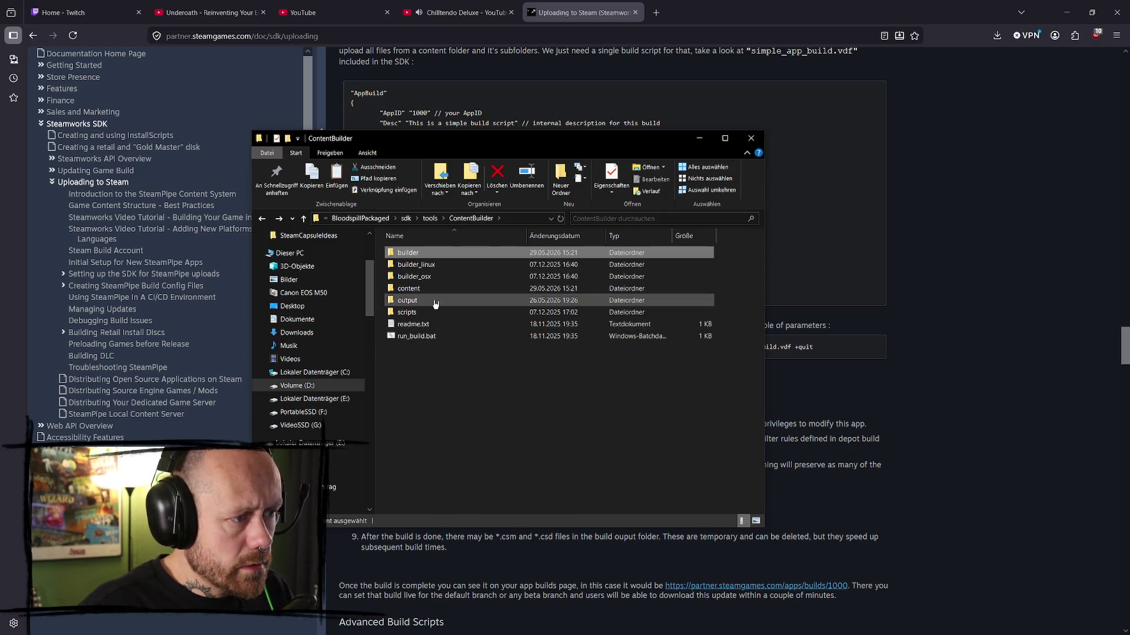
{"action": "double_click", "coordinate": [435, 288]}
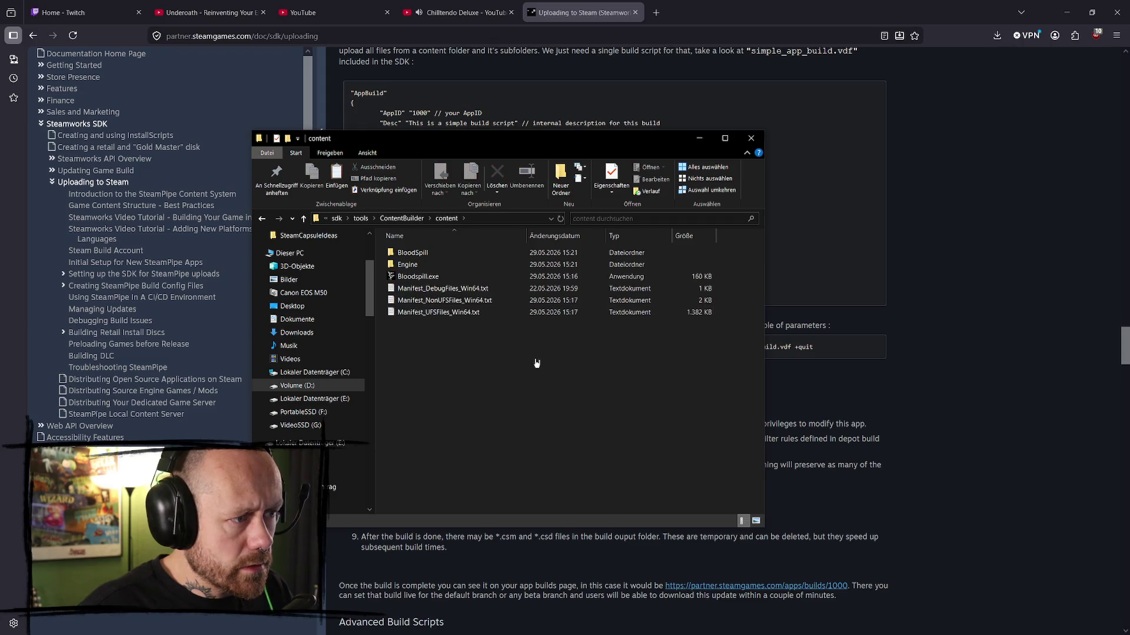
{"action": "key", "text": "alt+Up"}
{"action": "double_click", "coordinate": [441, 312]}
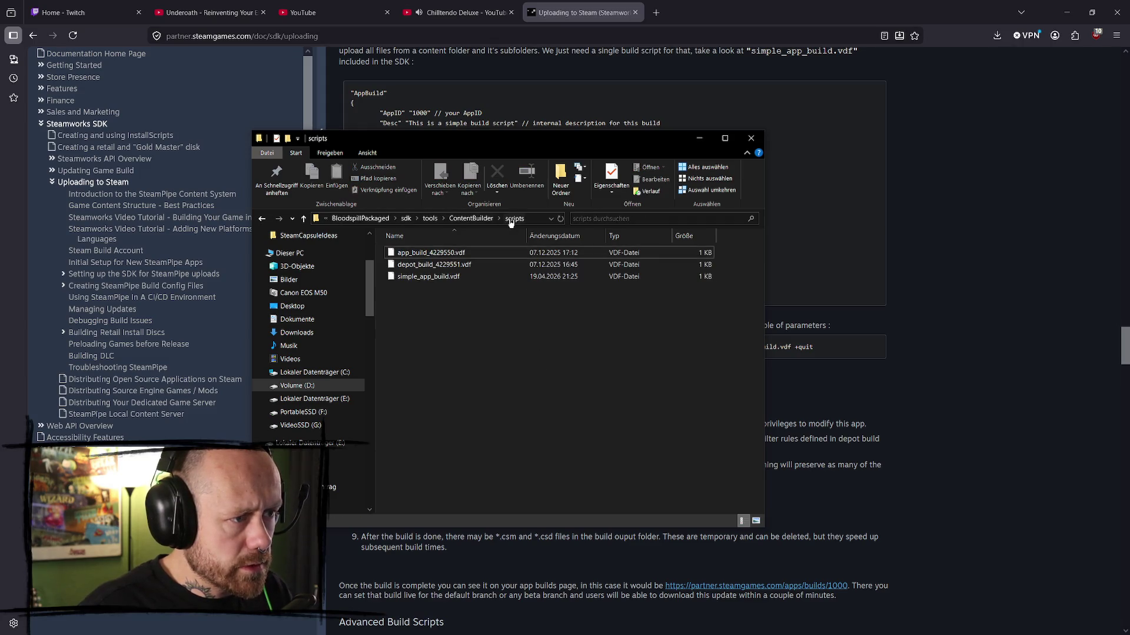
{"action": "left_click", "coordinate": [529, 218]}
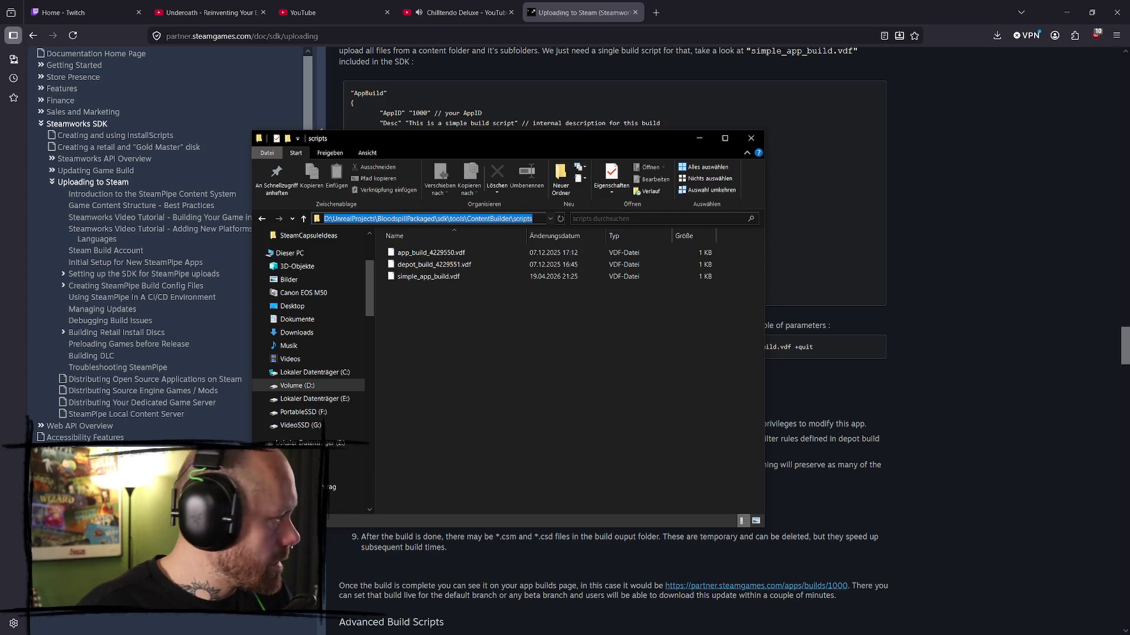
{"action": "key", "text": "alt+Tab"}
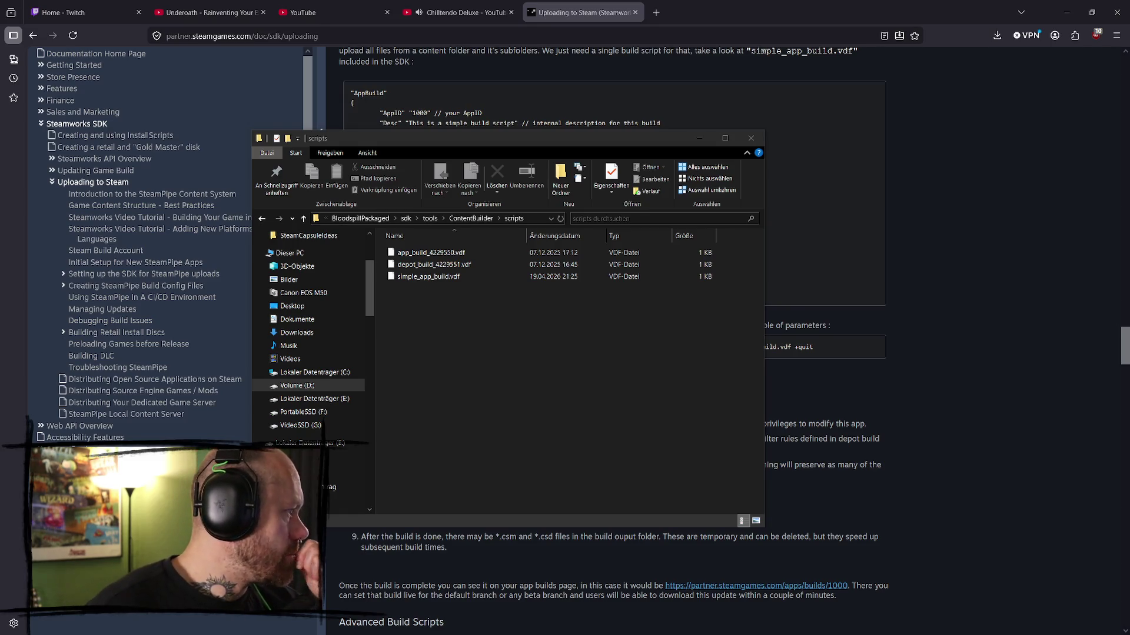
{"action": "left_click", "coordinate": [750, 137]}
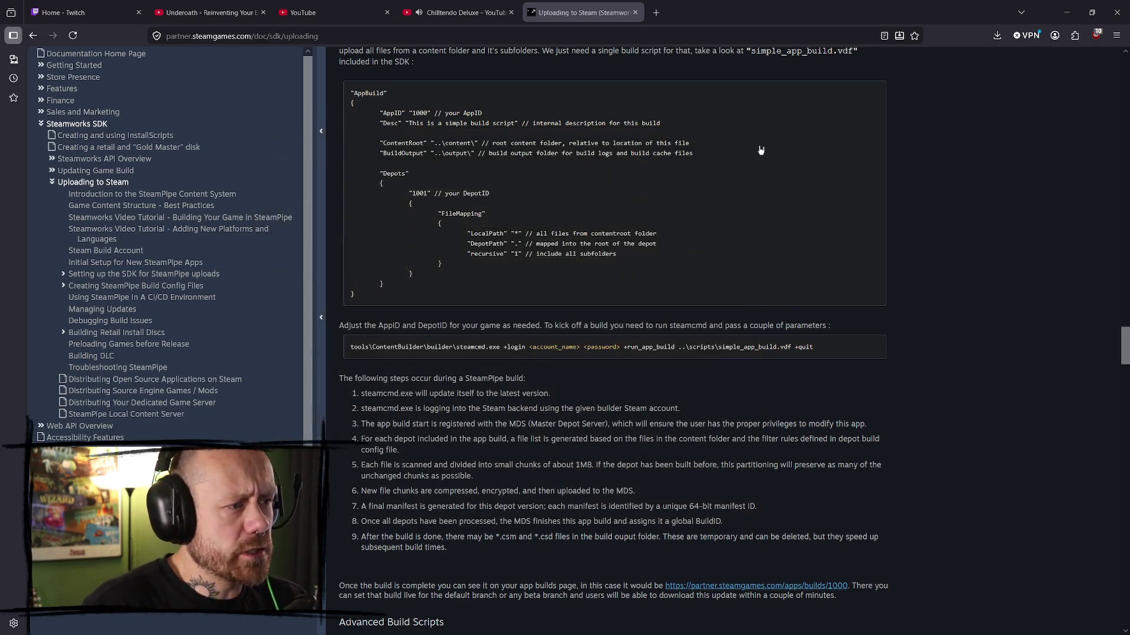
- Load the Steamworks partner dashboard in a new tab via the 'steamwork' search
{"action": "scroll", "coordinate": [599, 197], "scroll_direction": "up", "scroll_amount": 4}
{"action": "scroll", "coordinate": [599, 197], "scroll_direction": "up", "scroll_amount": 5}
{"action": "key", "text": "ctrl+t"}
{"action": "type", "text": "s"}
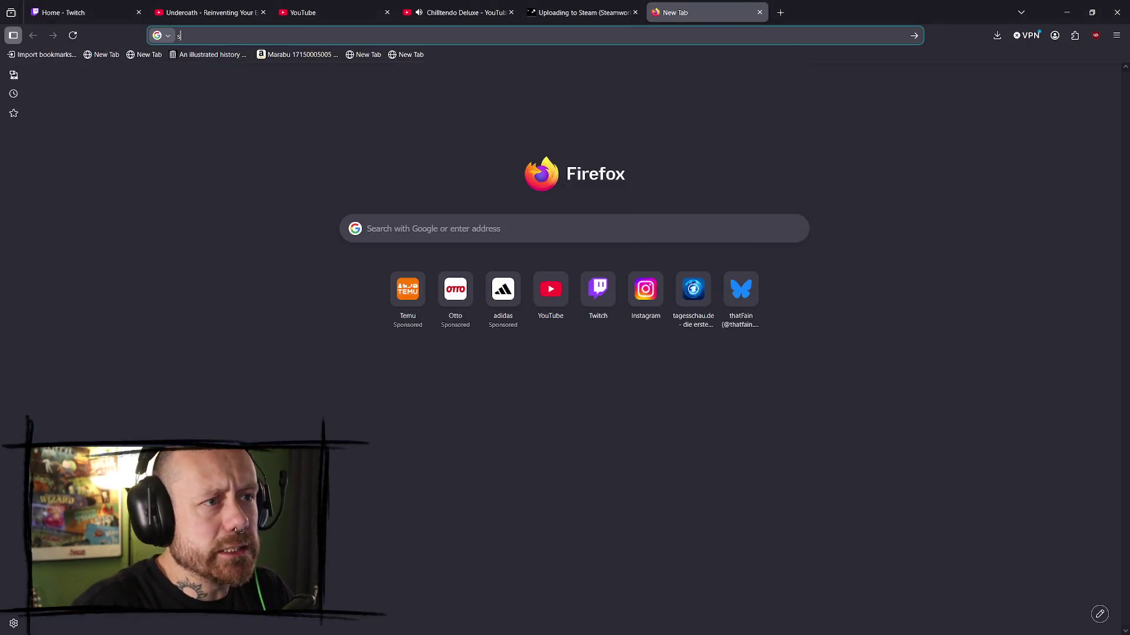
{"action": "type", "text": "teamwork"}
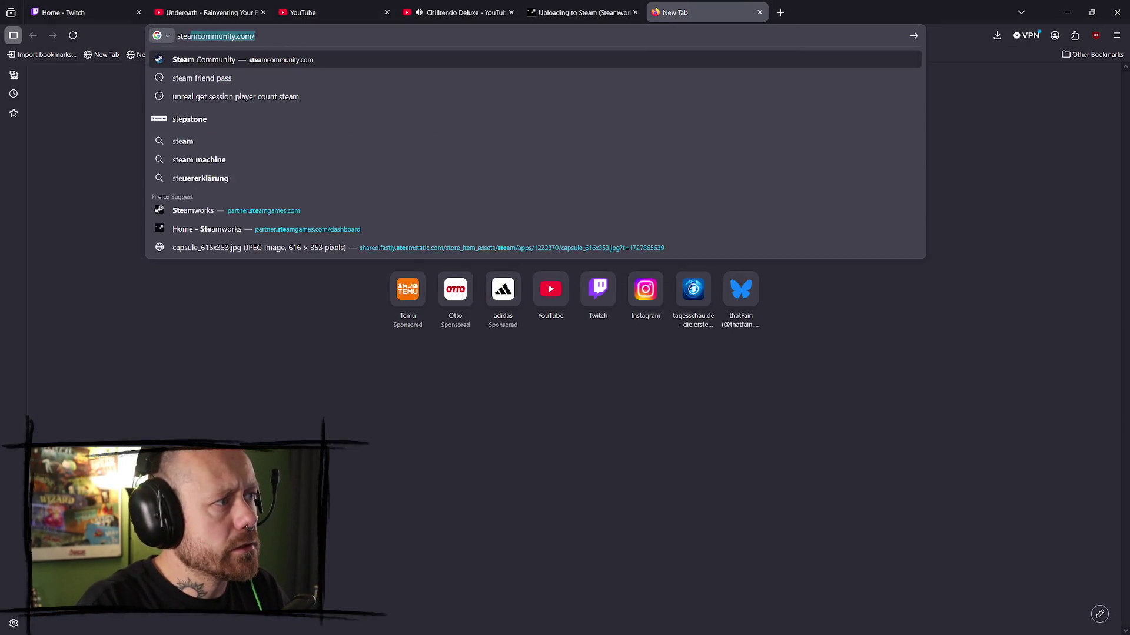
{"action": "key", "text": "Down"}
{"action": "key", "text": "Down"}
{"action": "key", "text": "Down"}
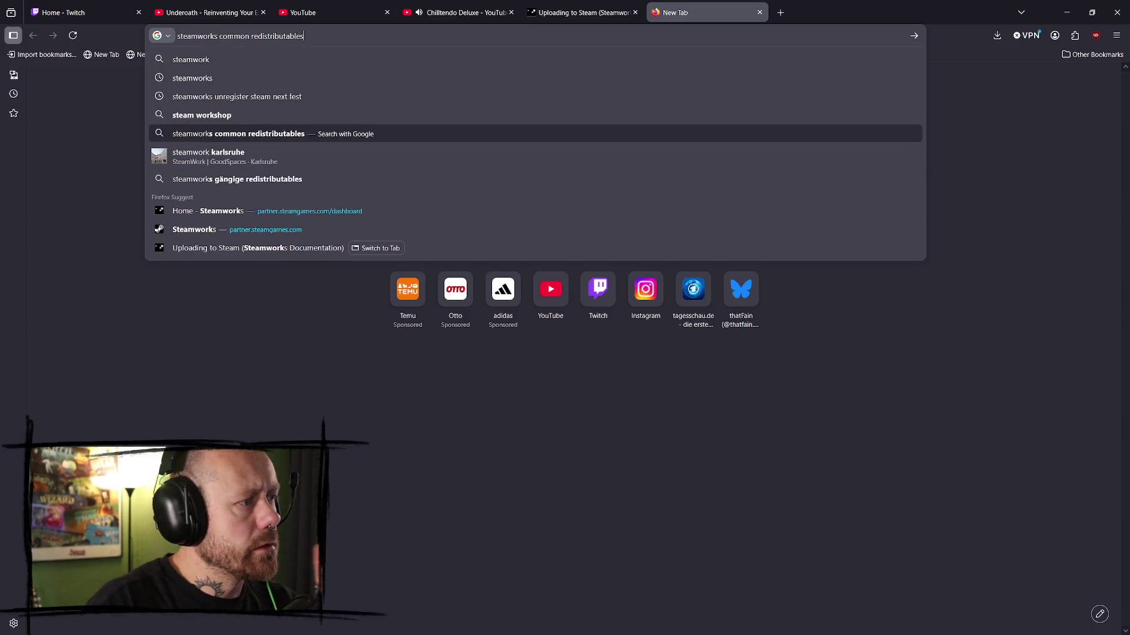
{"action": "key", "text": "Return"}
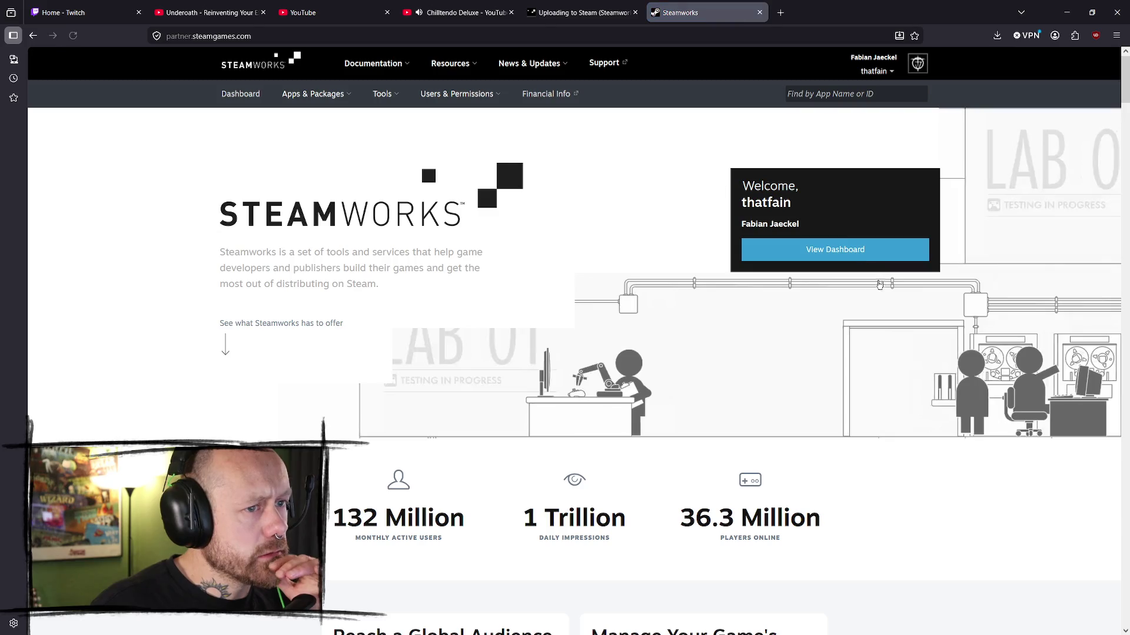
{"action": "left_click", "coordinate": [865, 251]}
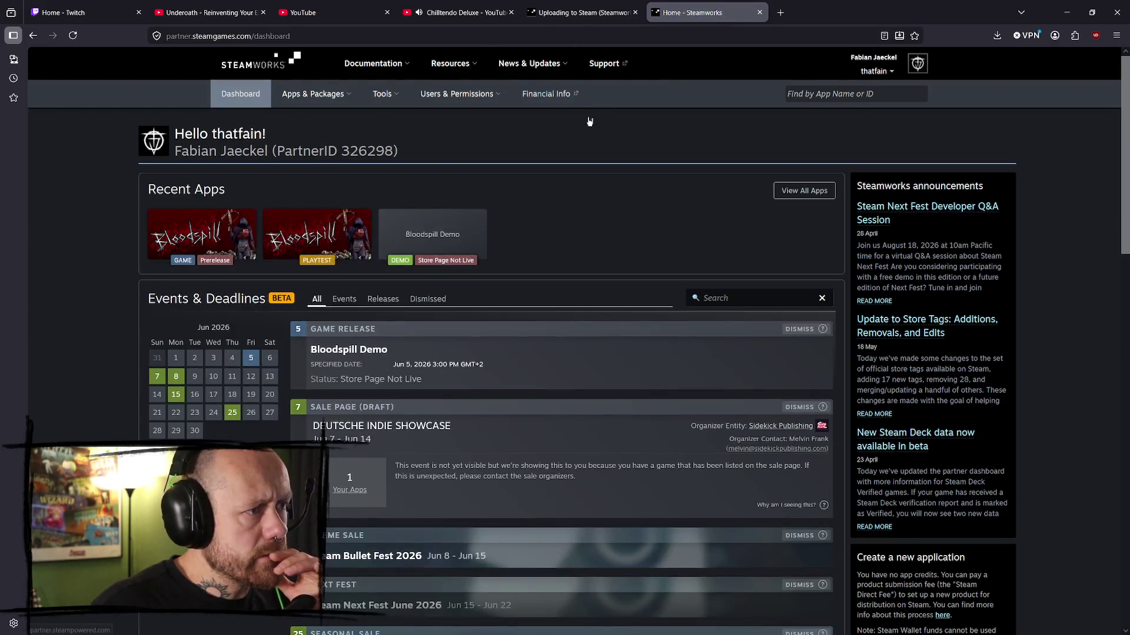
- Open the Bloodspill Playtest (4229550) app admin page from Recent Apps
{"action": "scroll", "coordinate": [353, 235], "scroll_direction": "down", "scroll_amount": 4}
{"action": "scroll", "coordinate": [221, 175], "scroll_direction": "up", "scroll_amount": 3}
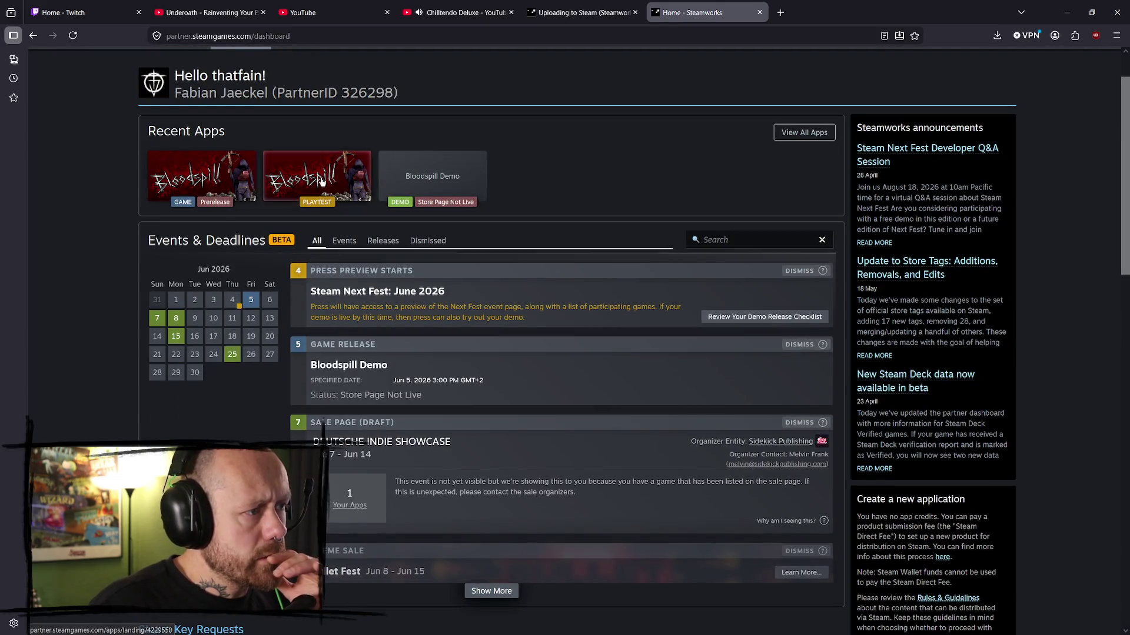
{"action": "left_click", "coordinate": [319, 180]}
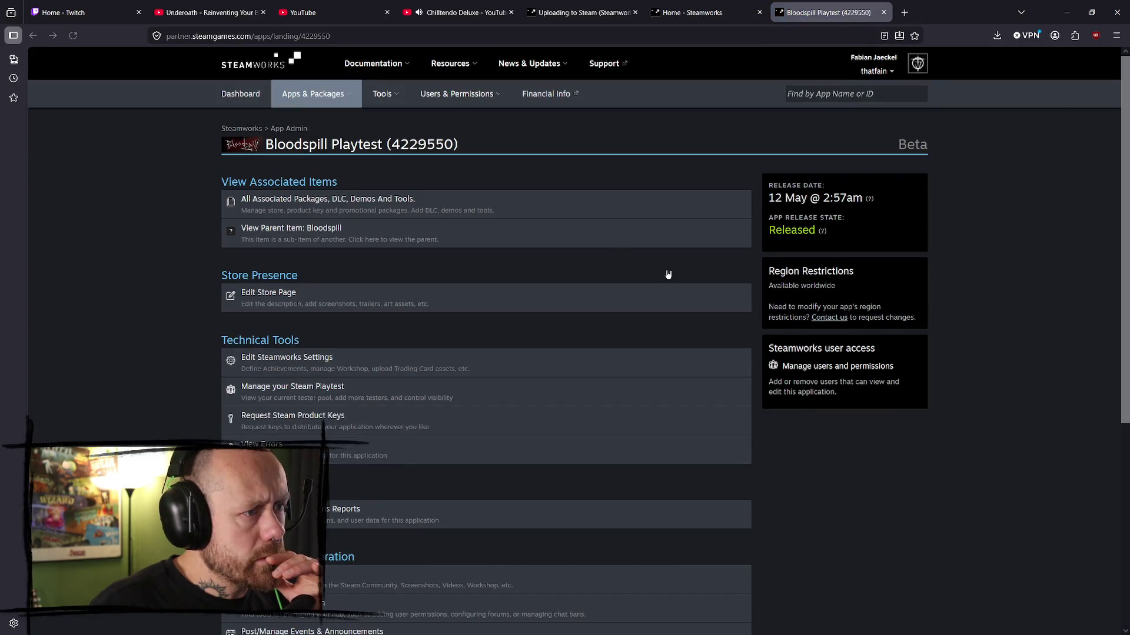
{"action": "scroll", "coordinate": [564, 258], "scroll_direction": "down", "scroll_amount": 2}
{"action": "scroll", "coordinate": [529, 273], "scroll_direction": "up", "scroll_amount": 2}
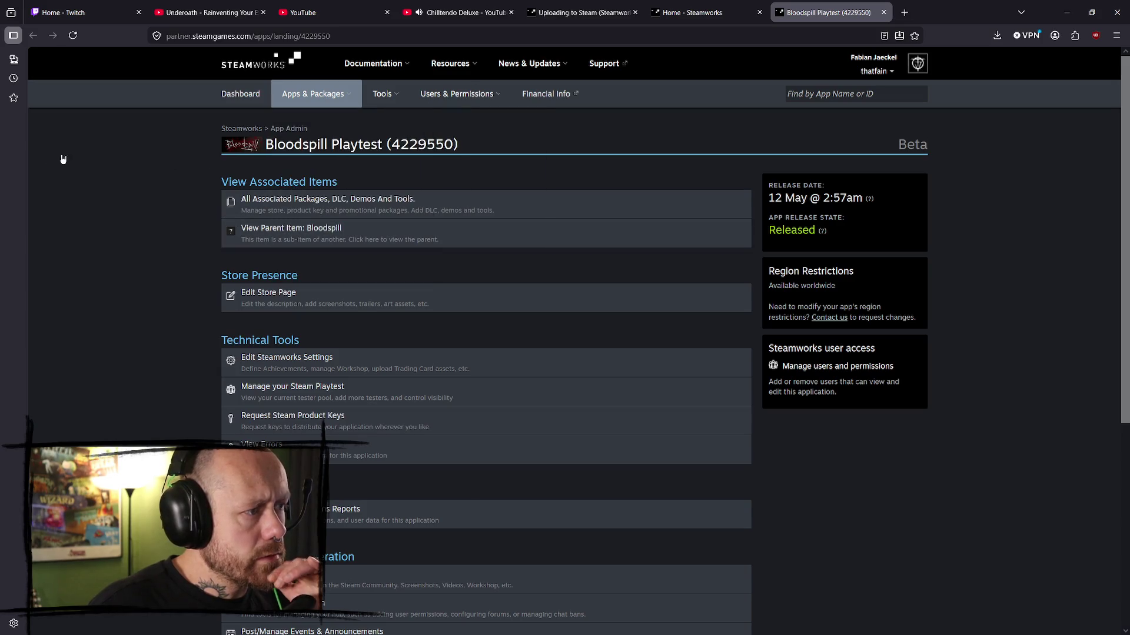
{"action": "scroll", "coordinate": [212, 330], "scroll_direction": "down", "scroll_amount": 3}
{"action": "scroll", "coordinate": [212, 331], "scroll_direction": "up", "scroll_amount": 2}
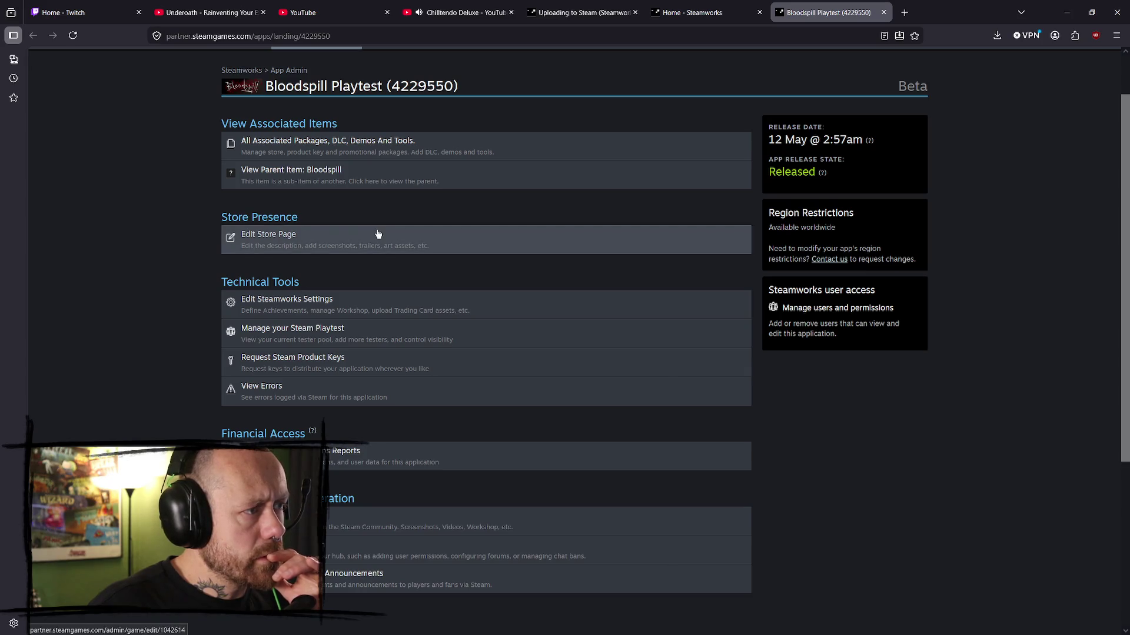
- View all packages and DLC associated with the Bloodspill Playtest app
{"action": "left_click", "coordinate": [605, 147]}
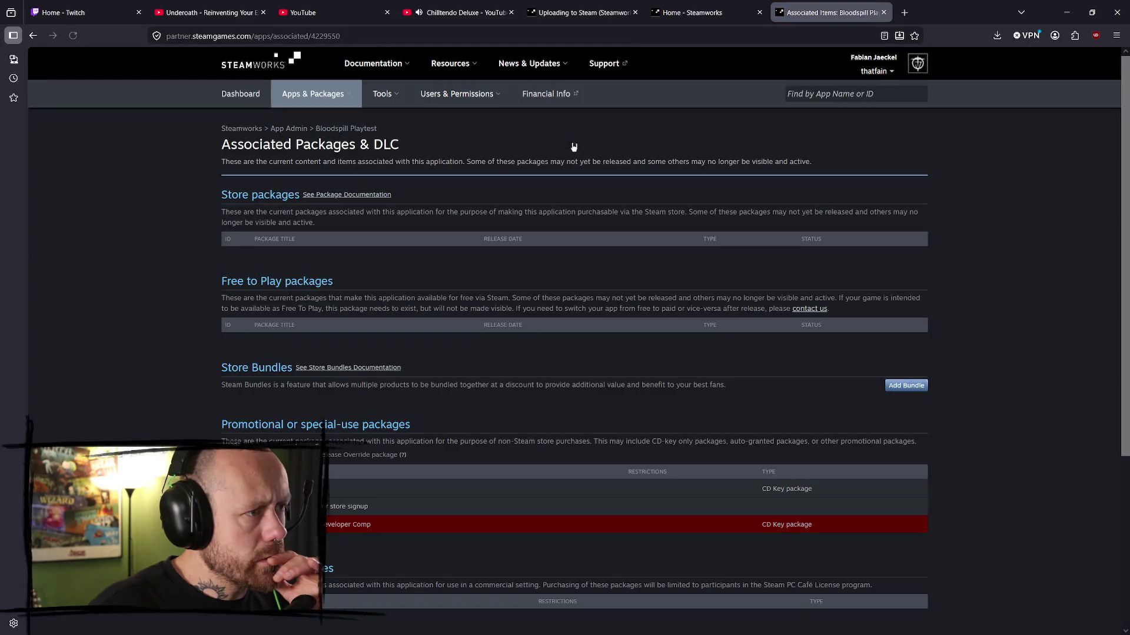
{"action": "mouse_move", "coordinate": [294, 105]}
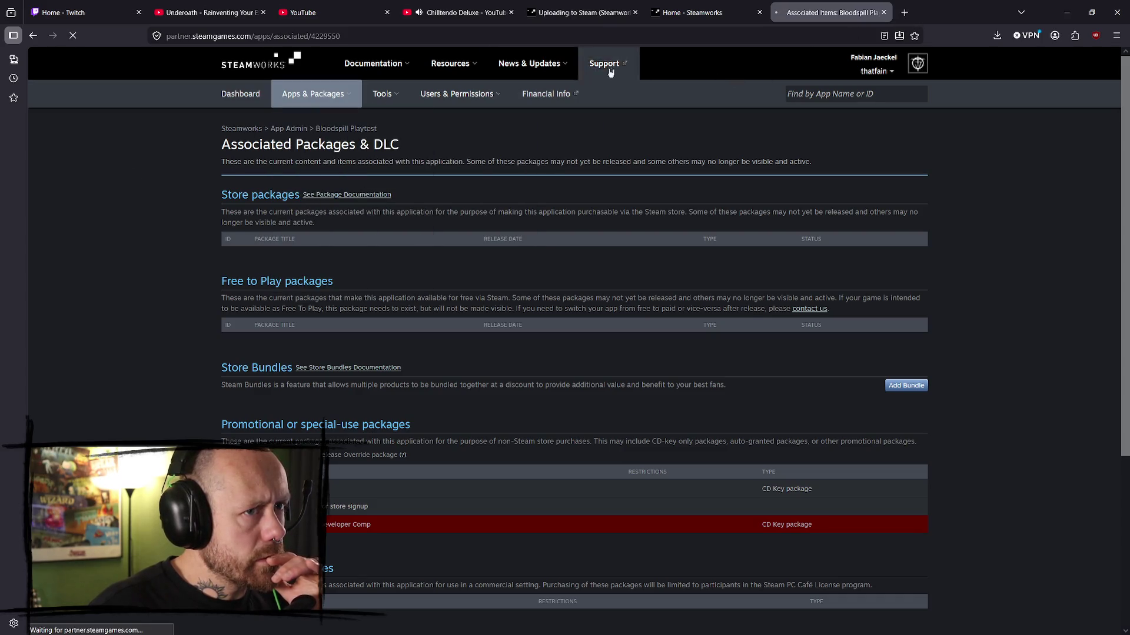
{"action": "scroll", "coordinate": [495, 252], "scroll_direction": "down", "scroll_amount": 3}
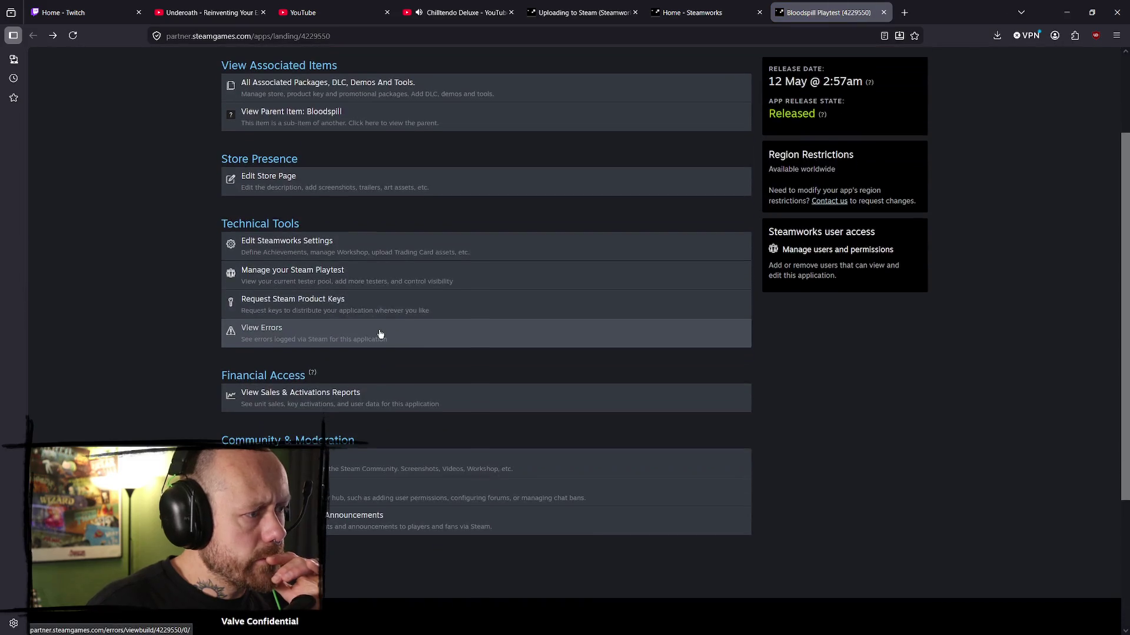
{"action": "scroll", "coordinate": [395, 285], "scroll_direction": "up", "scroll_amount": 3}
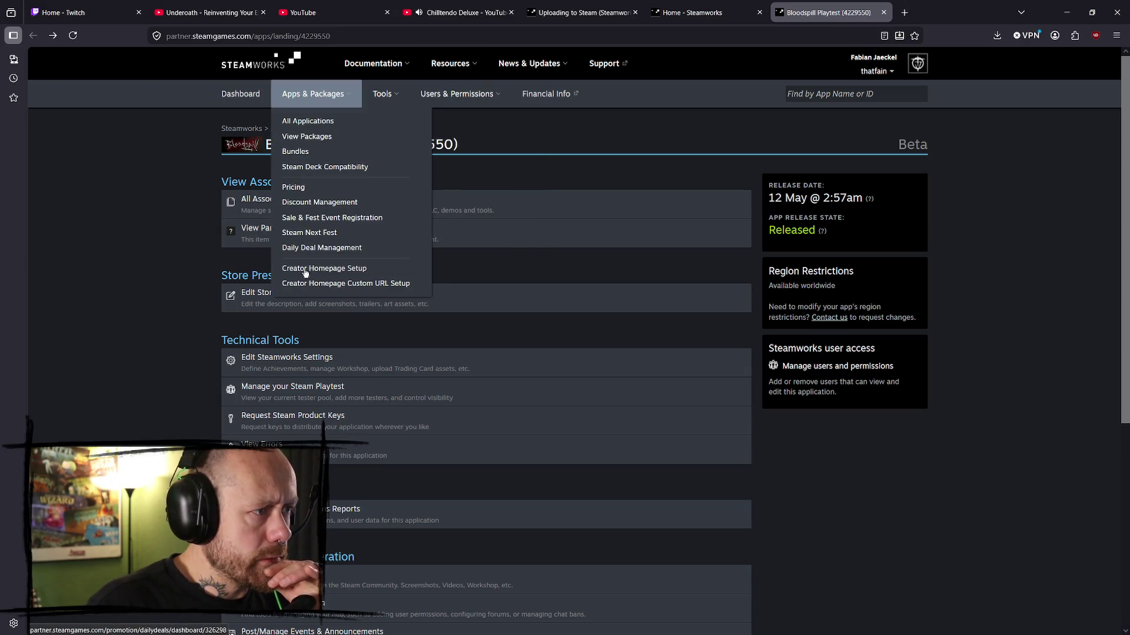
{"action": "mouse_move", "coordinate": [377, 95]}
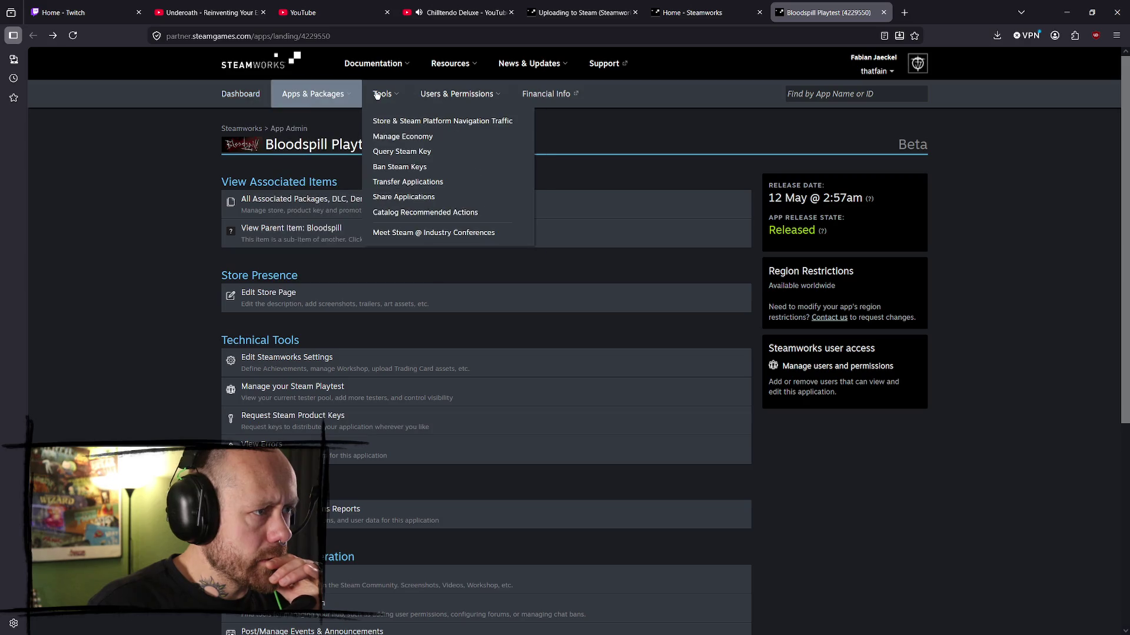
{"action": "mouse_move", "coordinate": [444, 95]}
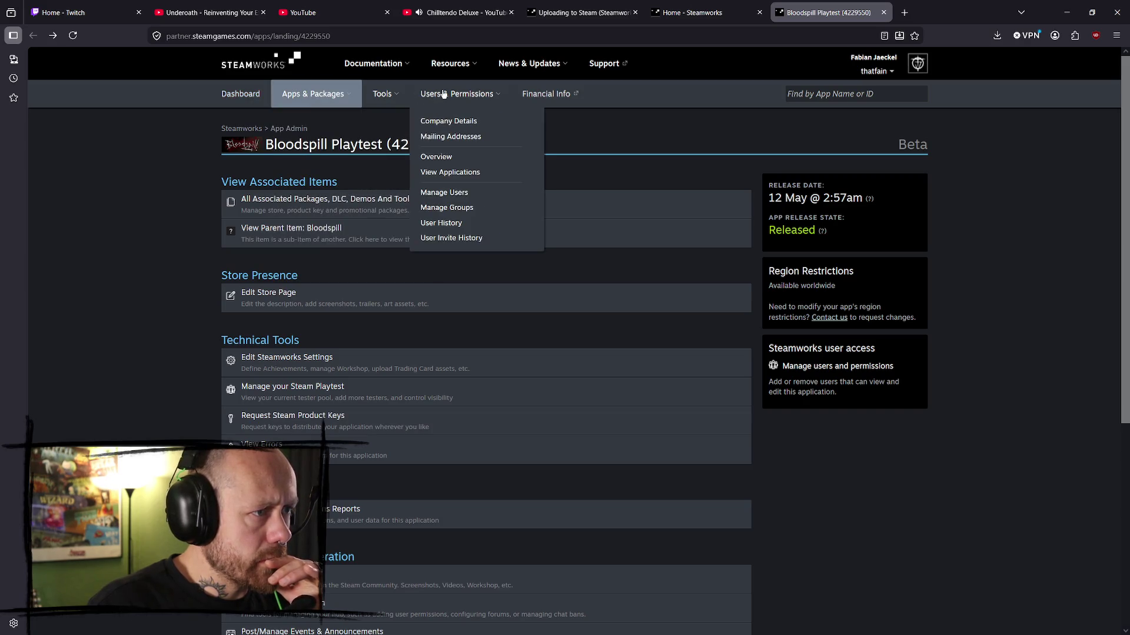
{"action": "scroll", "coordinate": [344, 353], "scroll_direction": "down", "scroll_amount": 2}
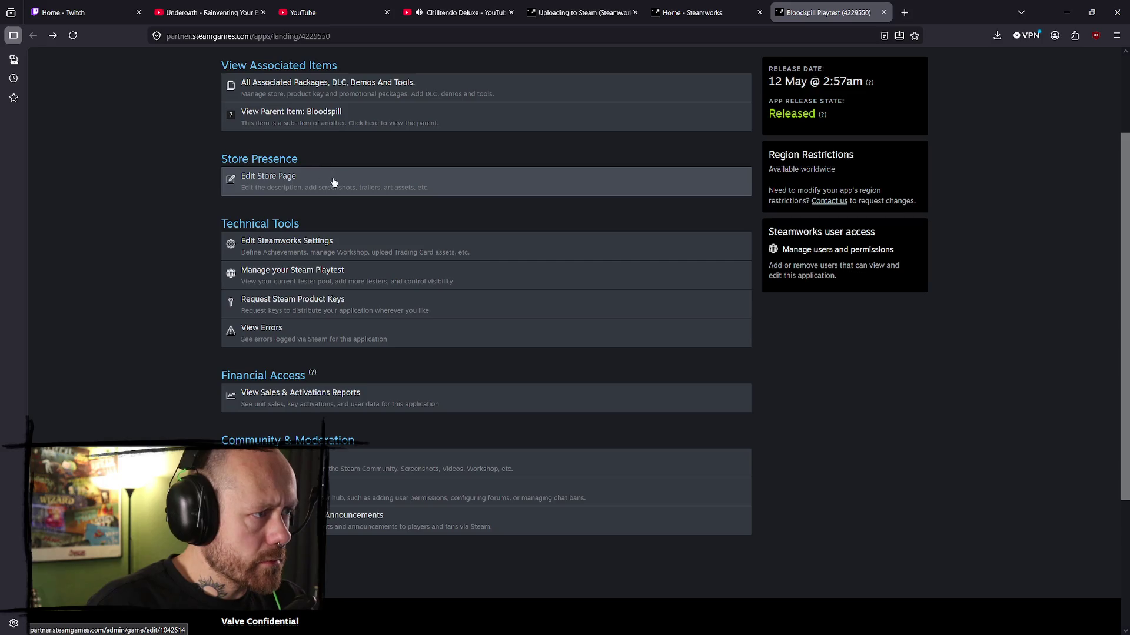
{"action": "scroll", "coordinate": [156, 246], "scroll_direction": "up", "scroll_amount": 2}
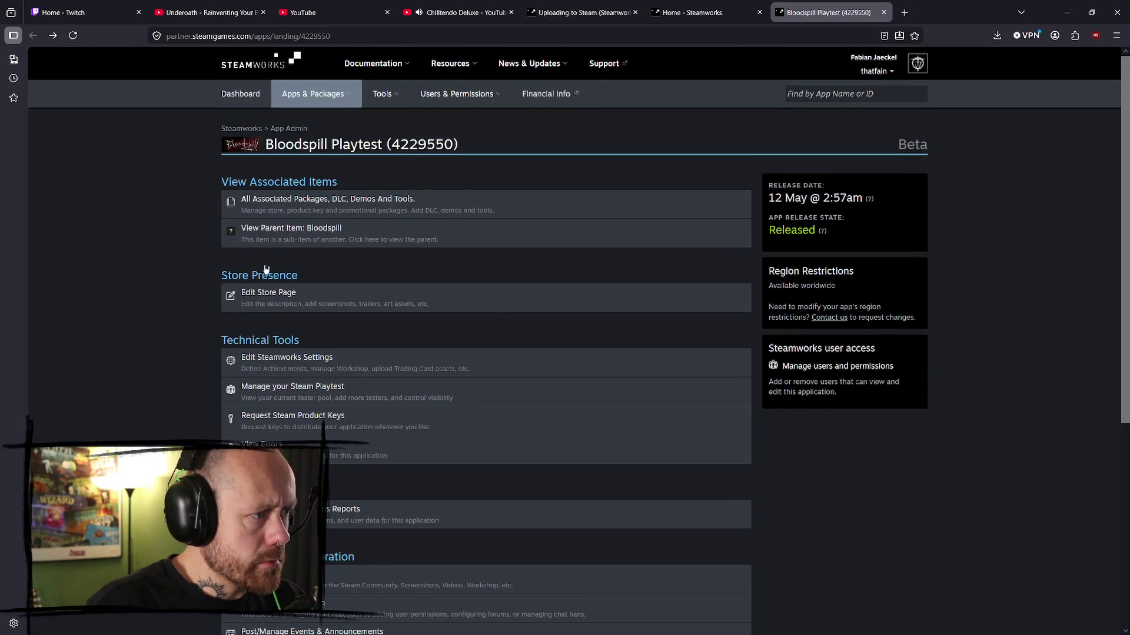
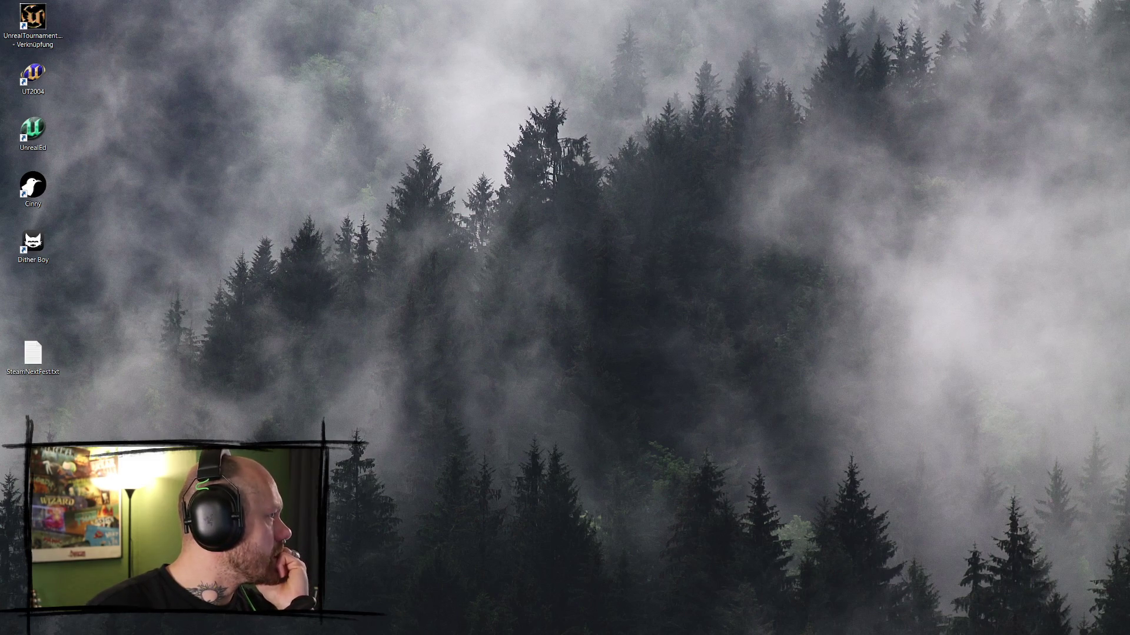
- Assign newest build 23471852 to the default branch and load its change preview (867.5 KB update)
{"action": "key", "text": "alt+Tab"}
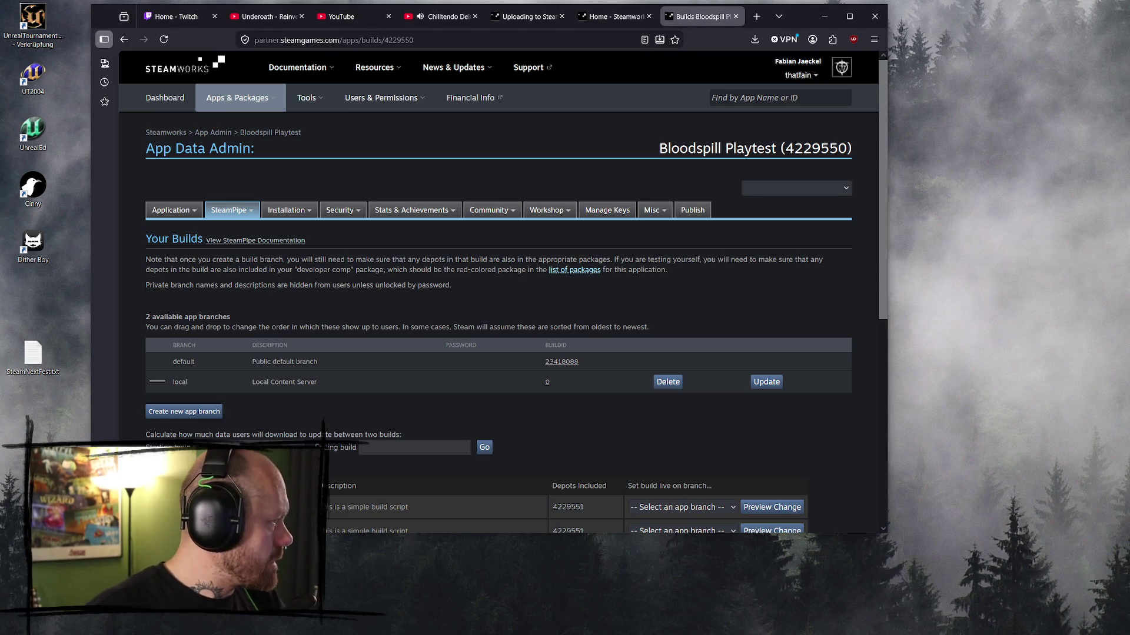
{"action": "scroll", "coordinate": [641, 339], "scroll_direction": "down", "scroll_amount": 2}
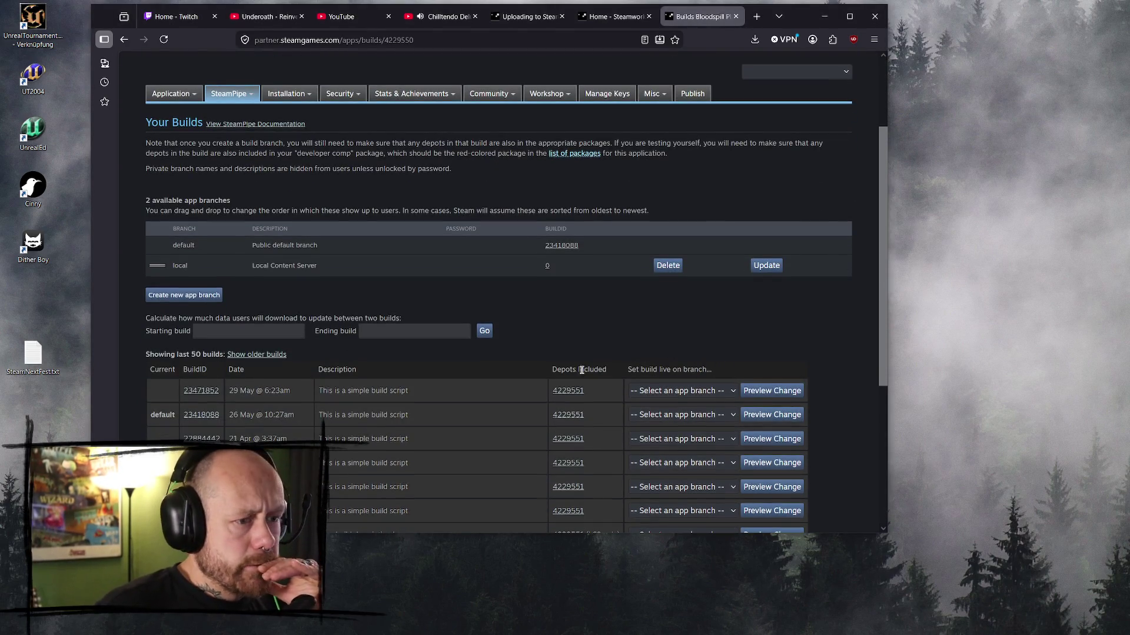
{"action": "left_click_drag", "start_coordinate": [265, 391], "coordinate": [308, 394]}
{"action": "left_click", "coordinate": [389, 390]}
{"action": "left_click", "coordinate": [680, 391]}
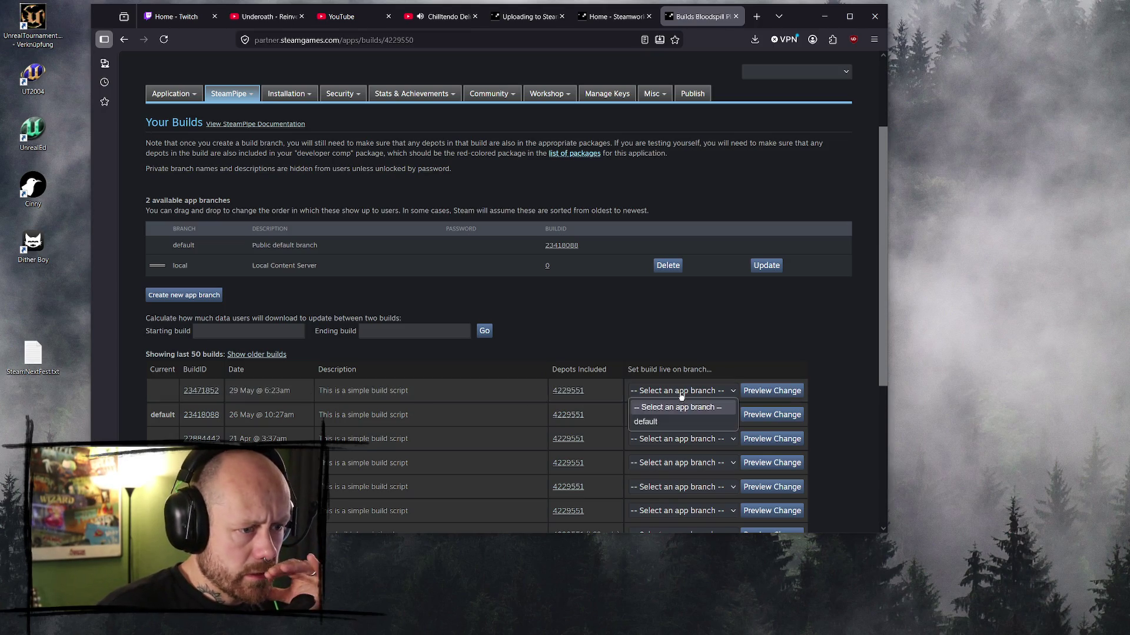
{"action": "left_click", "coordinate": [645, 422]}
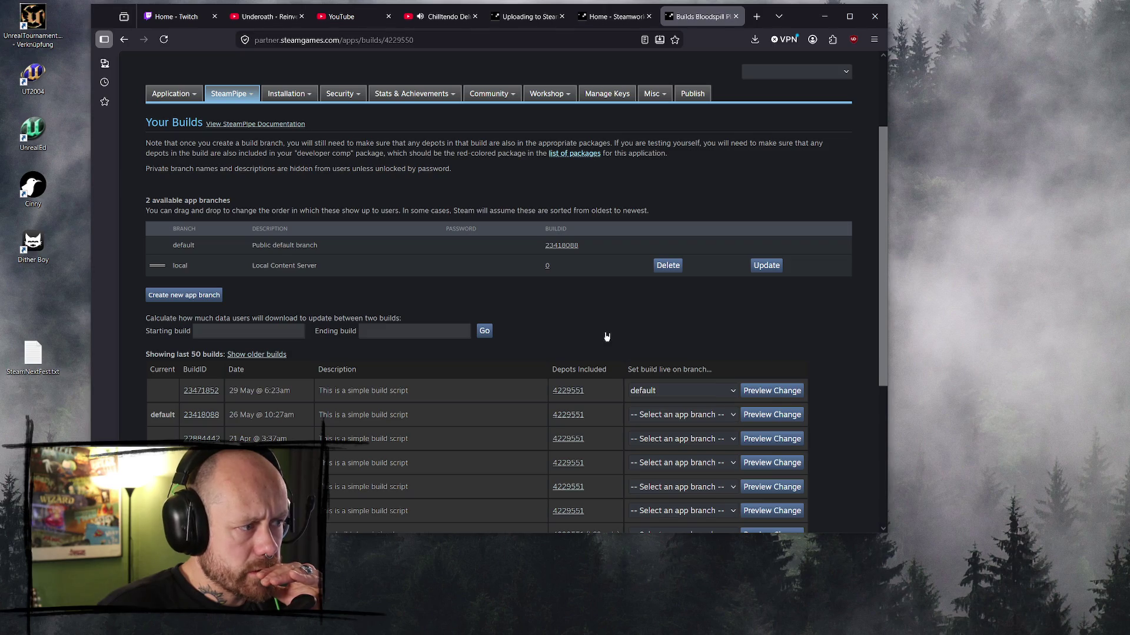
{"action": "scroll", "coordinate": [638, 323], "scroll_direction": "down", "scroll_amount": 4}
{"action": "scroll", "coordinate": [765, 330], "scroll_direction": "up", "scroll_amount": 5}
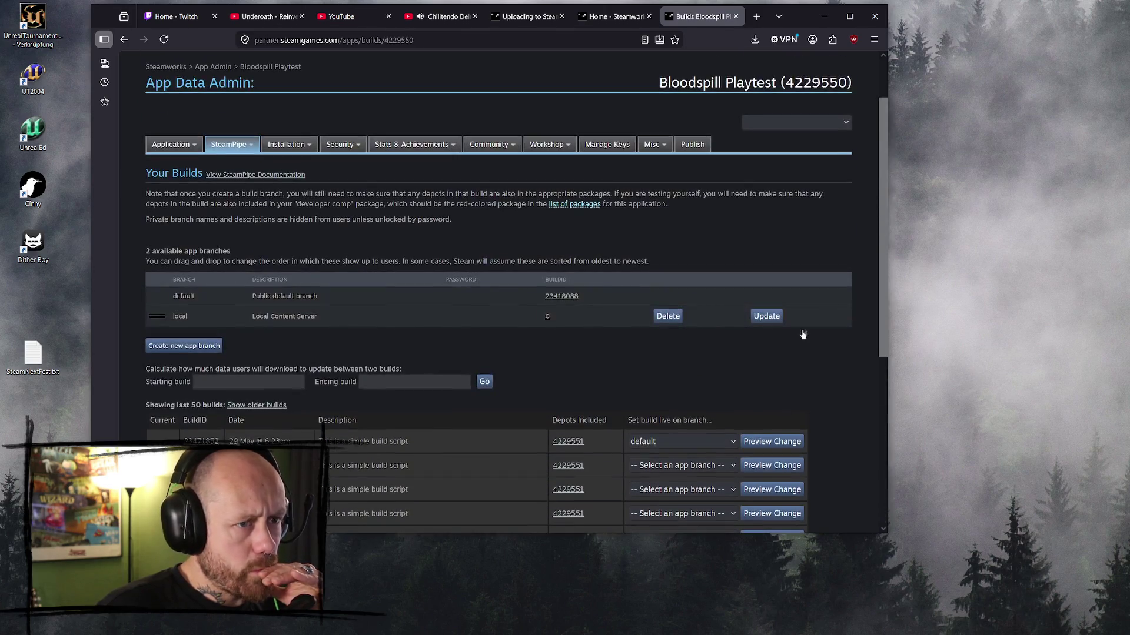
{"action": "key", "text": "F5"}
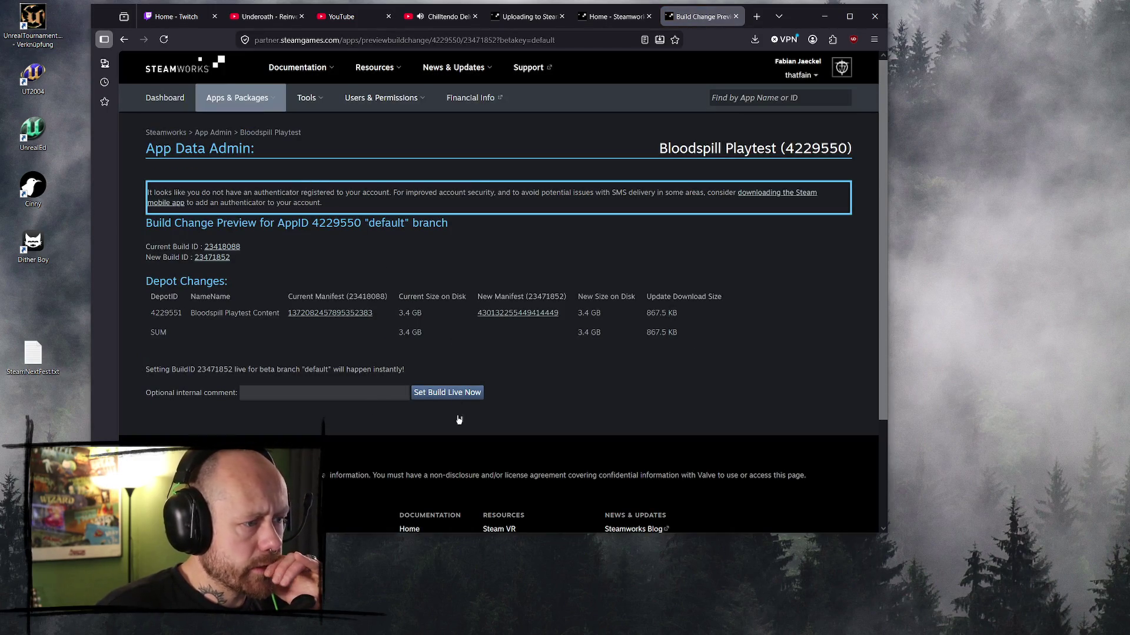
- Set build 23471852 live on the default branch and confirm it
{"action": "left_click", "coordinate": [465, 394]}
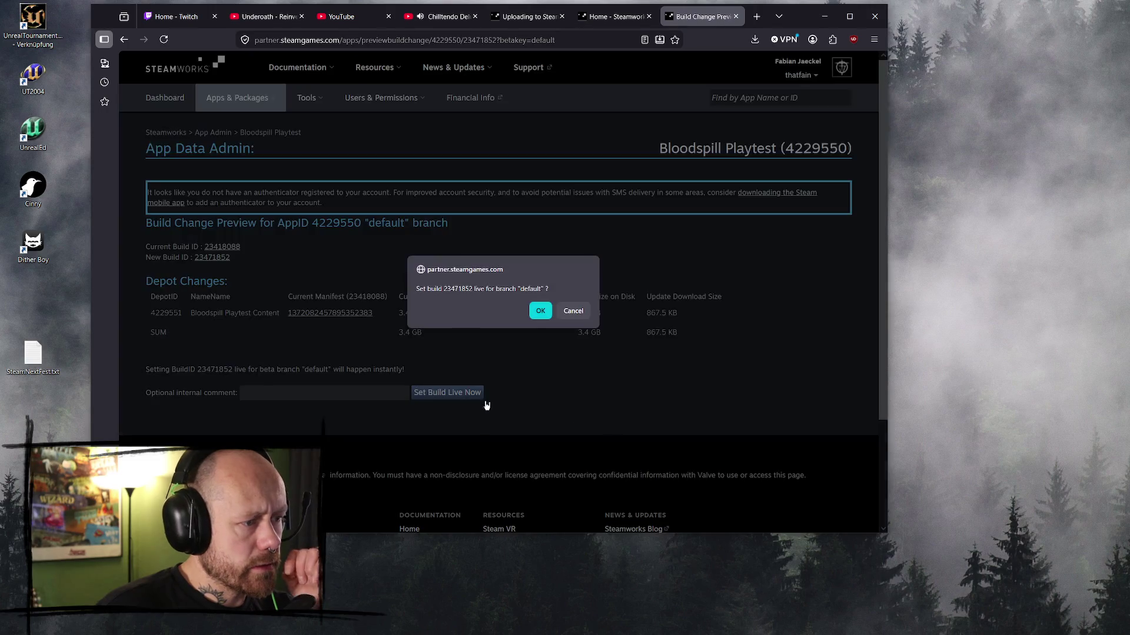
{"action": "left_click", "coordinate": [538, 310]}
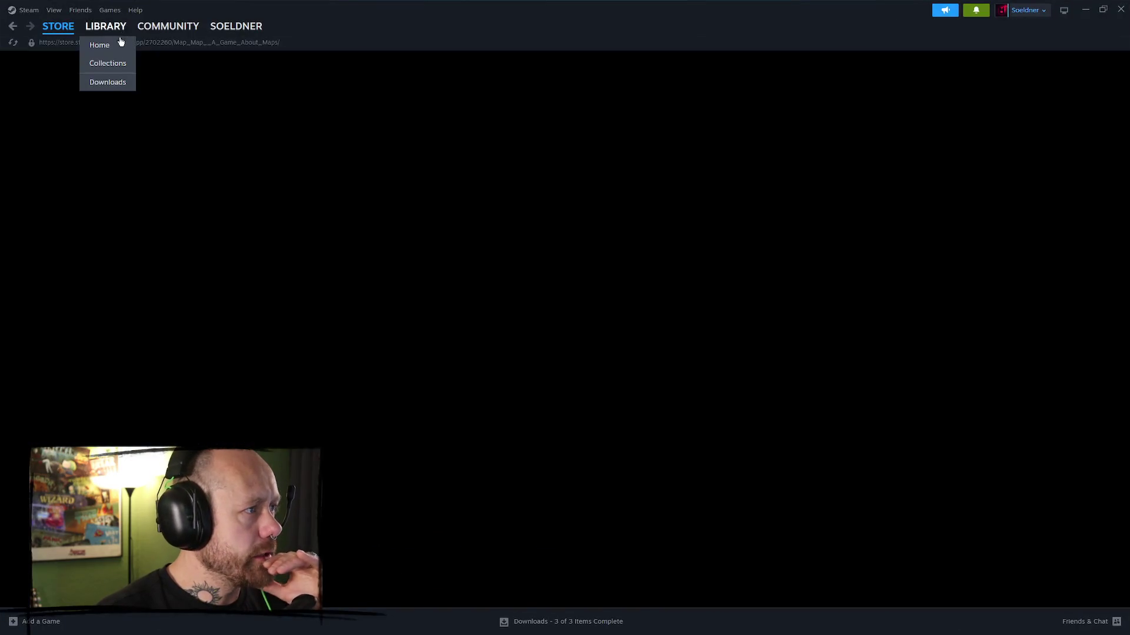
- Verify integrity of Bloodspill Playtest's installed files, then launch the game
{"action": "left_click", "coordinate": [121, 41]}
{"action": "left_click", "coordinate": [70, 209]}
{"action": "right_click", "coordinate": [97, 211]}
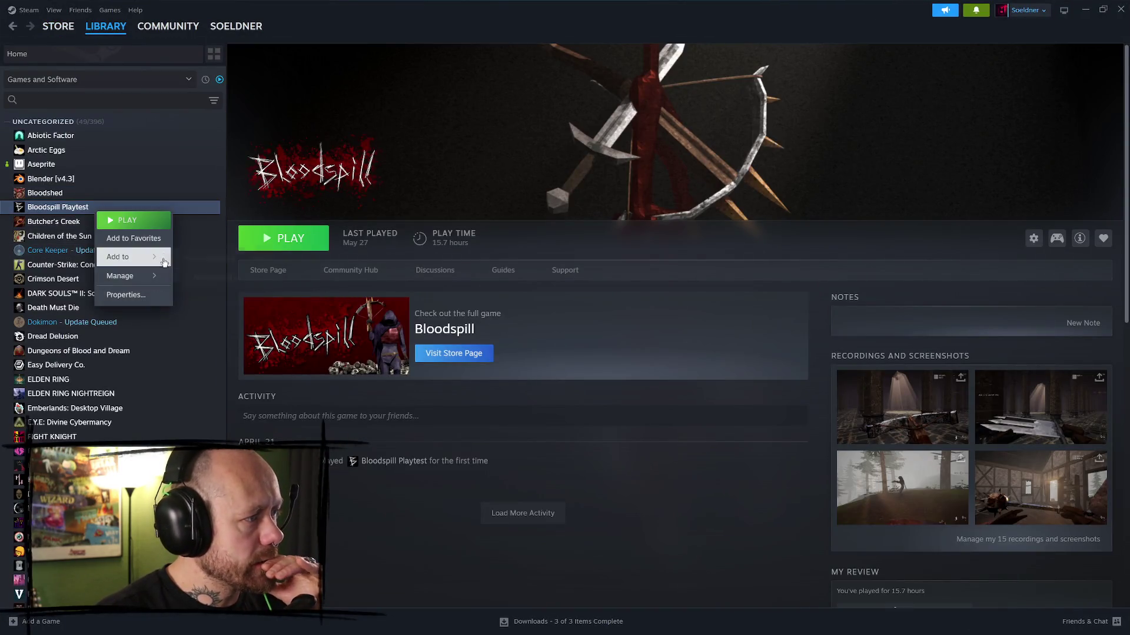
{"action": "mouse_move", "coordinate": [147, 277]}
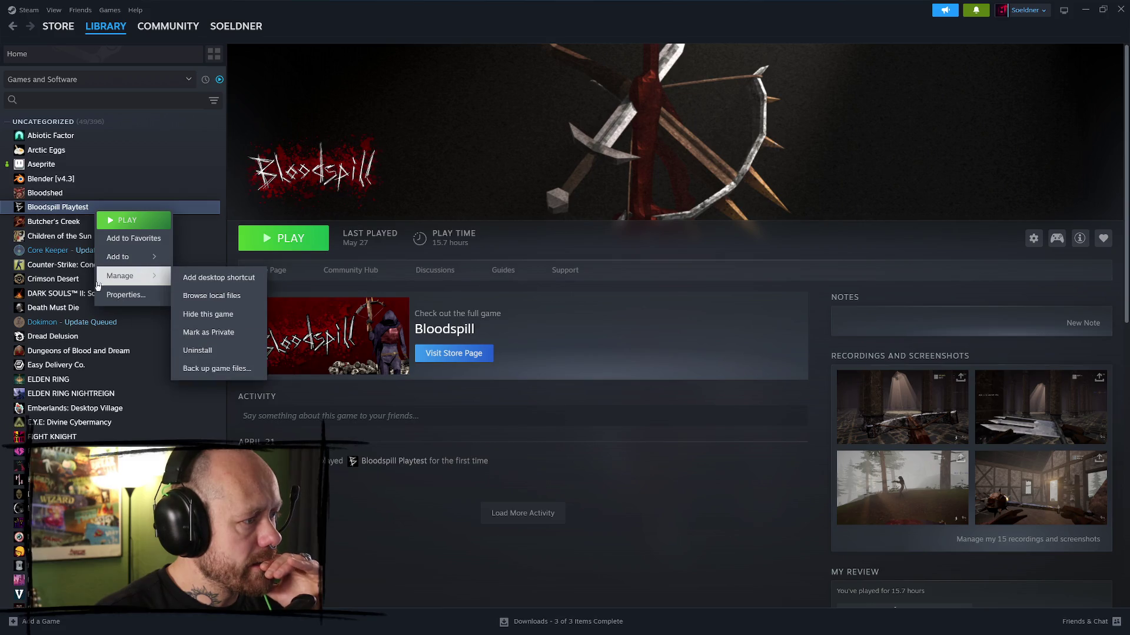
{"action": "left_click", "coordinate": [106, 294]}
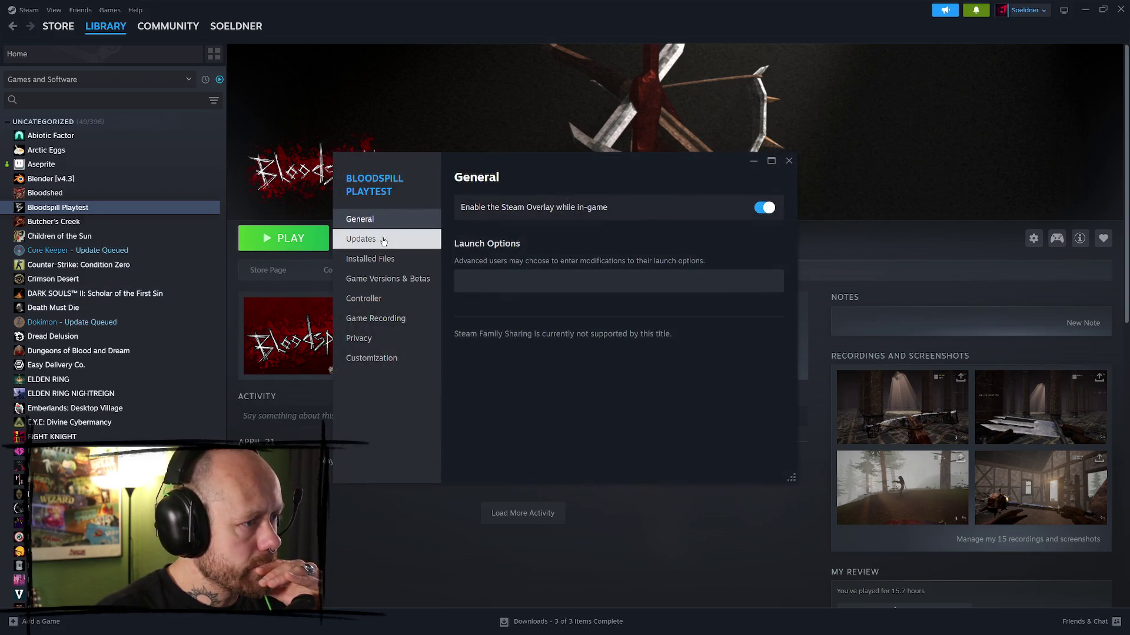
{"action": "left_click", "coordinate": [391, 262]}
{"action": "left_click", "coordinate": [724, 294]}
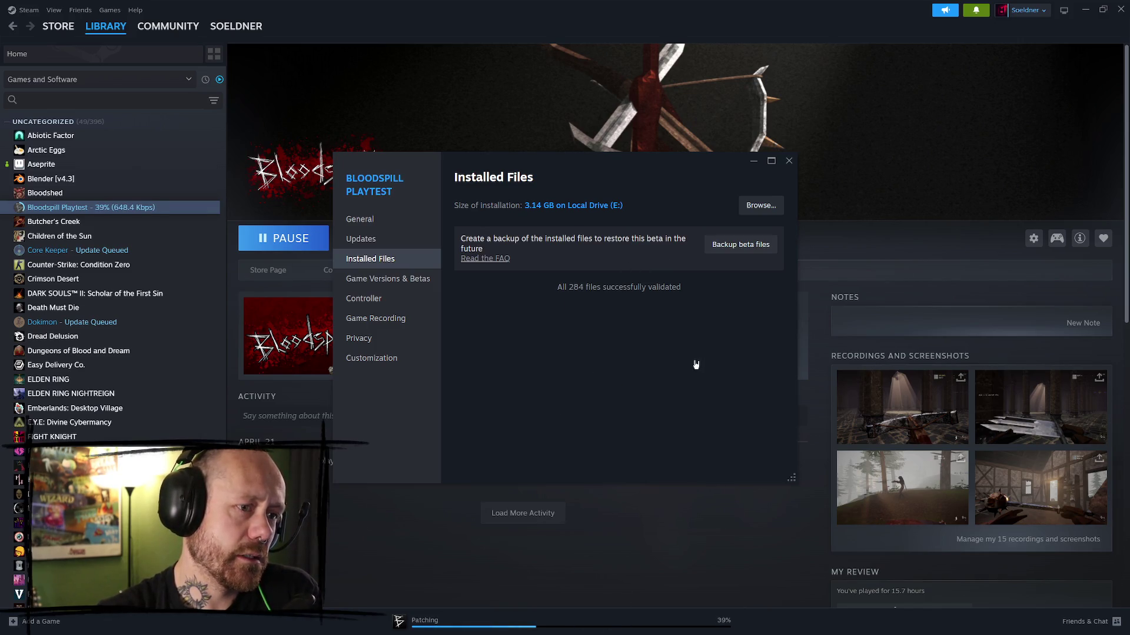
{"action": "left_click", "coordinate": [789, 160]}
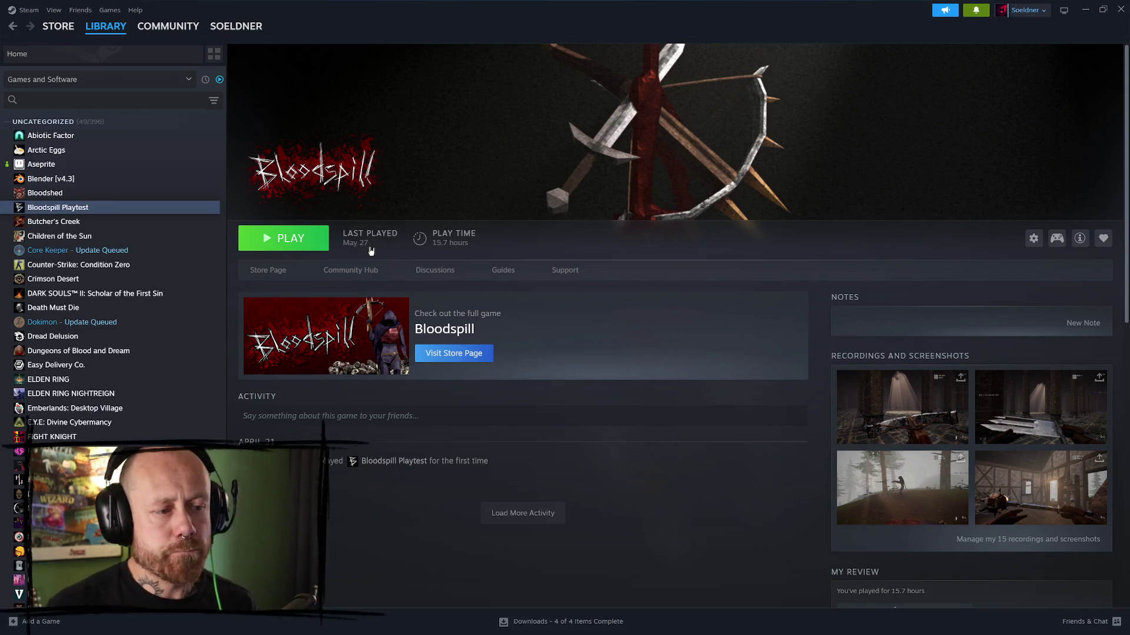
{"action": "left_click", "coordinate": [303, 236]}
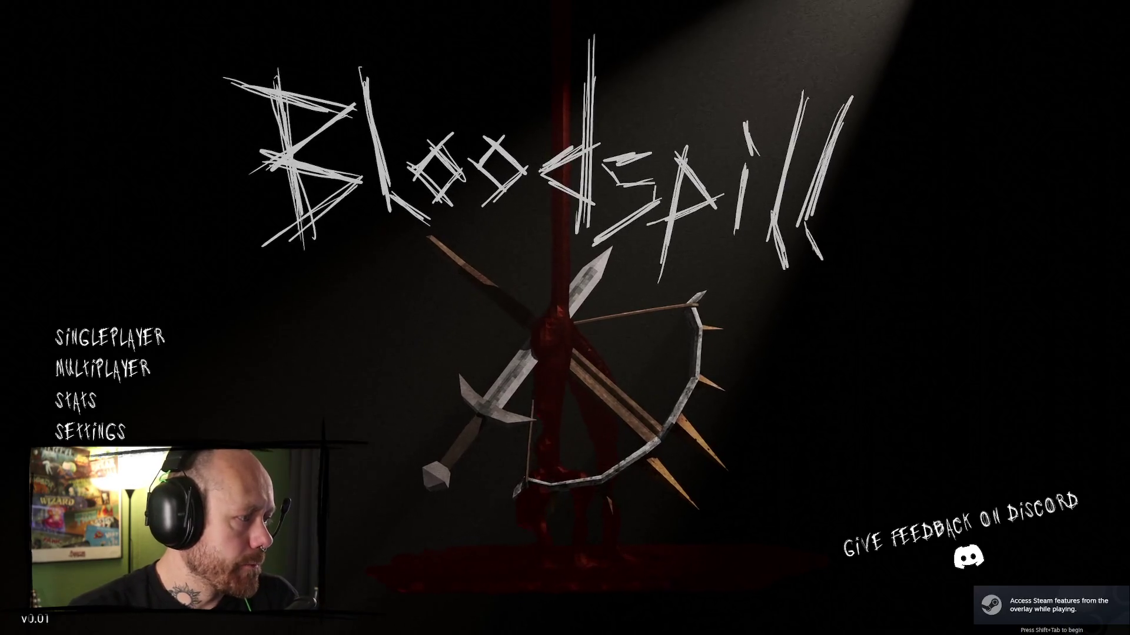
- Start a singleplayer Deathmatch on Ruined Village and cycle through four charms
{"action": "left_click", "coordinate": [194, 330]}
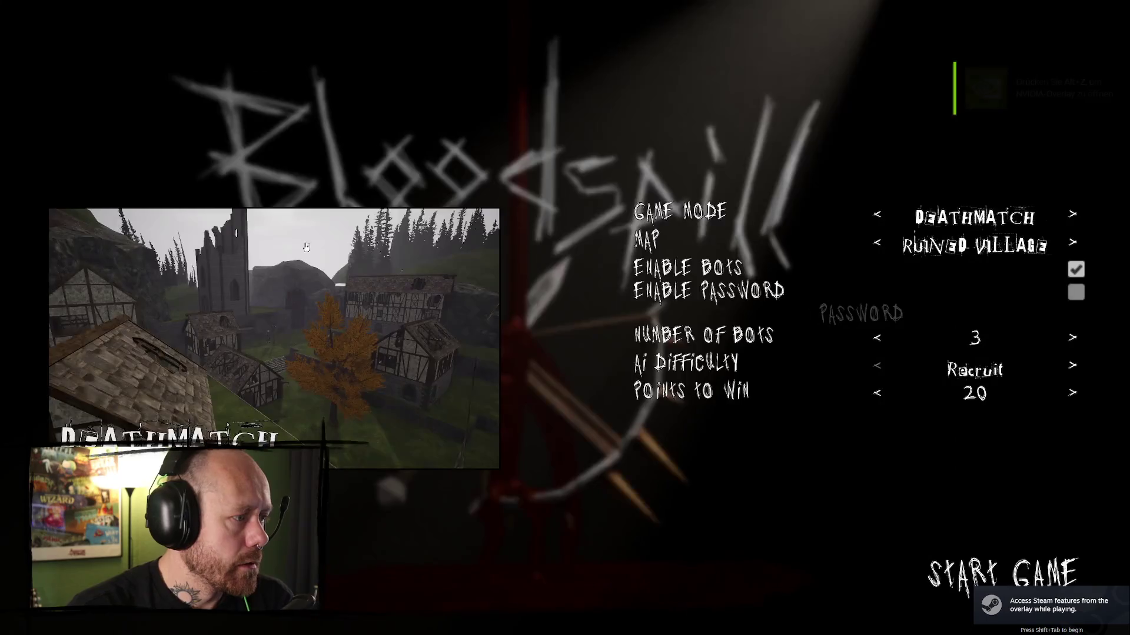
{"action": "left_click", "coordinate": [939, 567]}
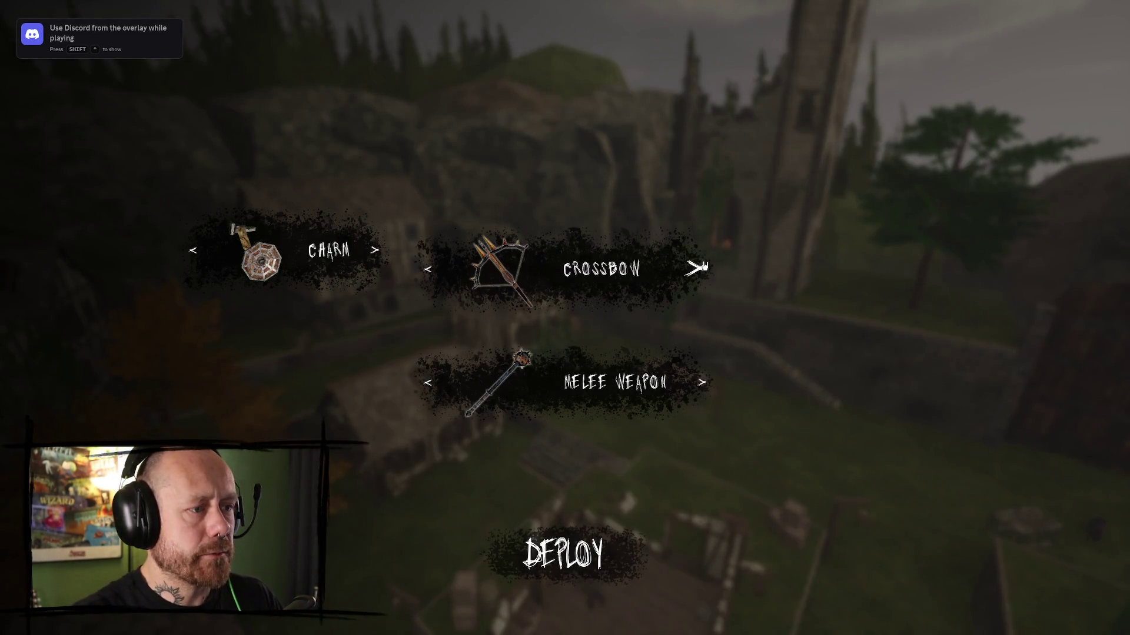
{"action": "left_click", "coordinate": [371, 250]}
{"action": "left_click", "coordinate": [371, 250]}
{"action": "left_click", "coordinate": [370, 250]}
{"action": "left_click", "coordinate": [371, 250]}
- Cycle the melee weapon to the fork and deploy into the match
{"action": "left_click", "coordinate": [700, 382]}
{"action": "left_click", "coordinate": [700, 383]}
{"action": "left_click", "coordinate": [700, 382]}
{"action": "left_click", "coordinate": [700, 383]}
{"action": "left_click", "coordinate": [700, 382]}
{"action": "left_click", "coordinate": [700, 383]}
{"action": "left_click", "coordinate": [700, 382]}
{"action": "left_click", "coordinate": [700, 383]}
{"action": "left_click", "coordinate": [700, 383]}
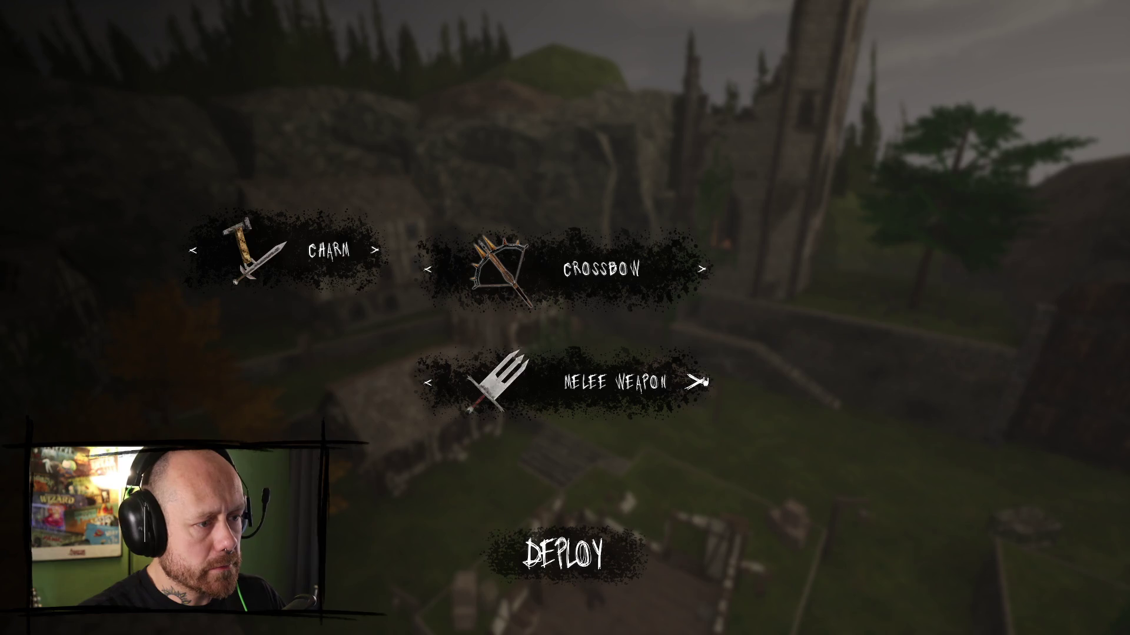
{"action": "left_click", "coordinate": [562, 555]}
- Quit the match to the main menu and switch back to the Steam library
{"action": "key", "text": "Escape"}
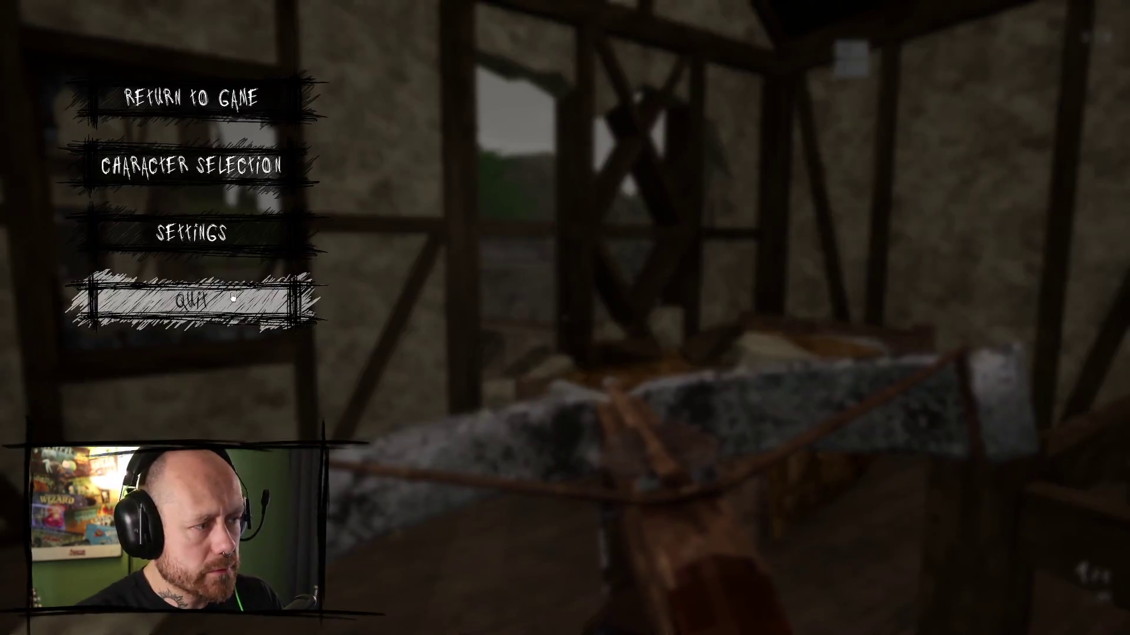
{"action": "left_click", "coordinate": [276, 321]}
{"action": "left_click", "coordinate": [471, 390]}
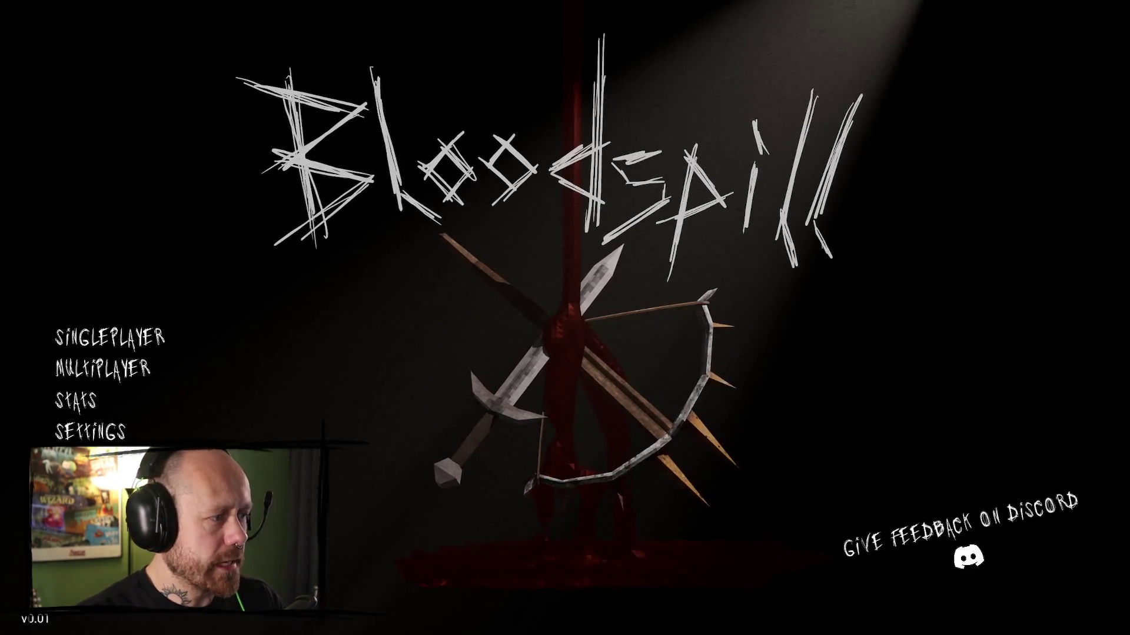
{"action": "key", "text": "alt+Tab"}
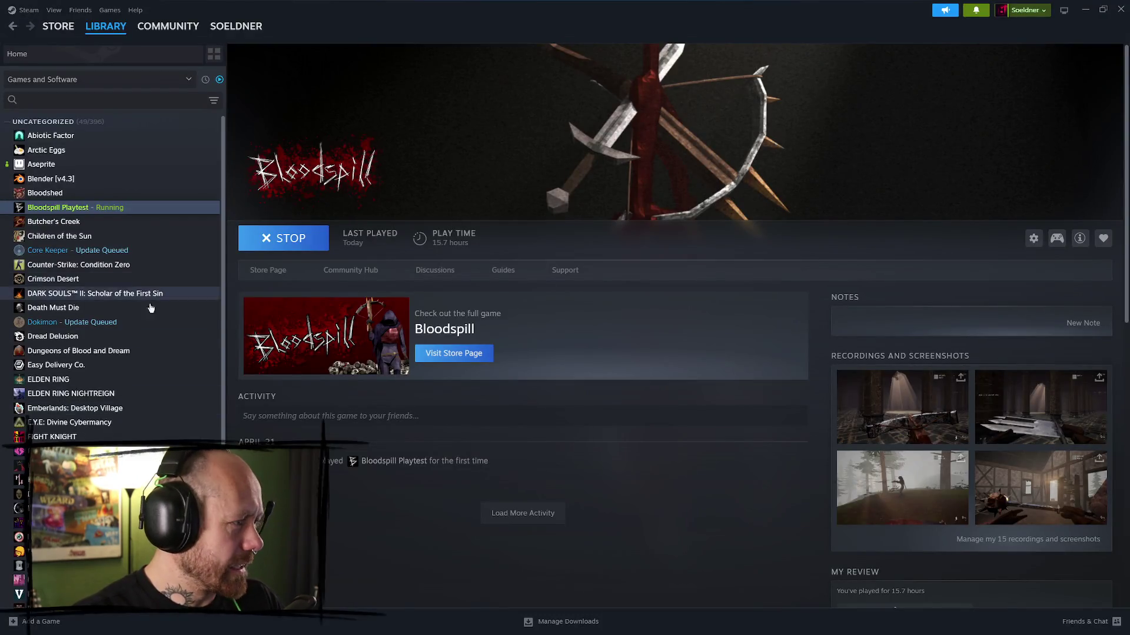
- Review the Bloodspill store page, then browse Bloodspill Playtest's local files from its Installed Files properties
{"action": "left_click", "coordinate": [268, 270]}
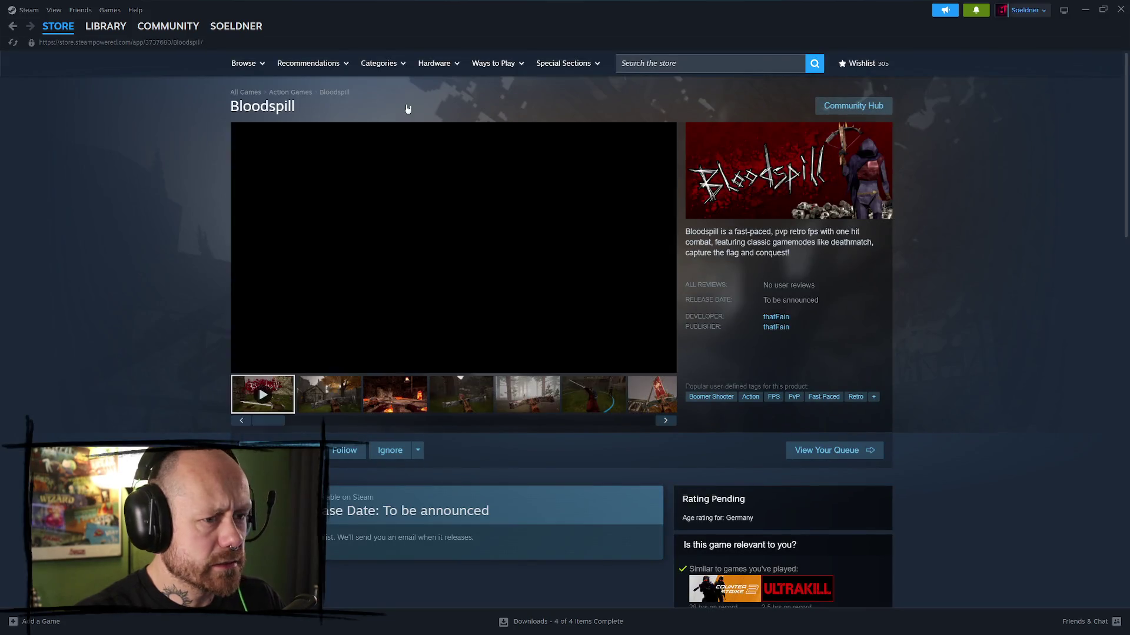
{"action": "key", "text": "alt+Left"}
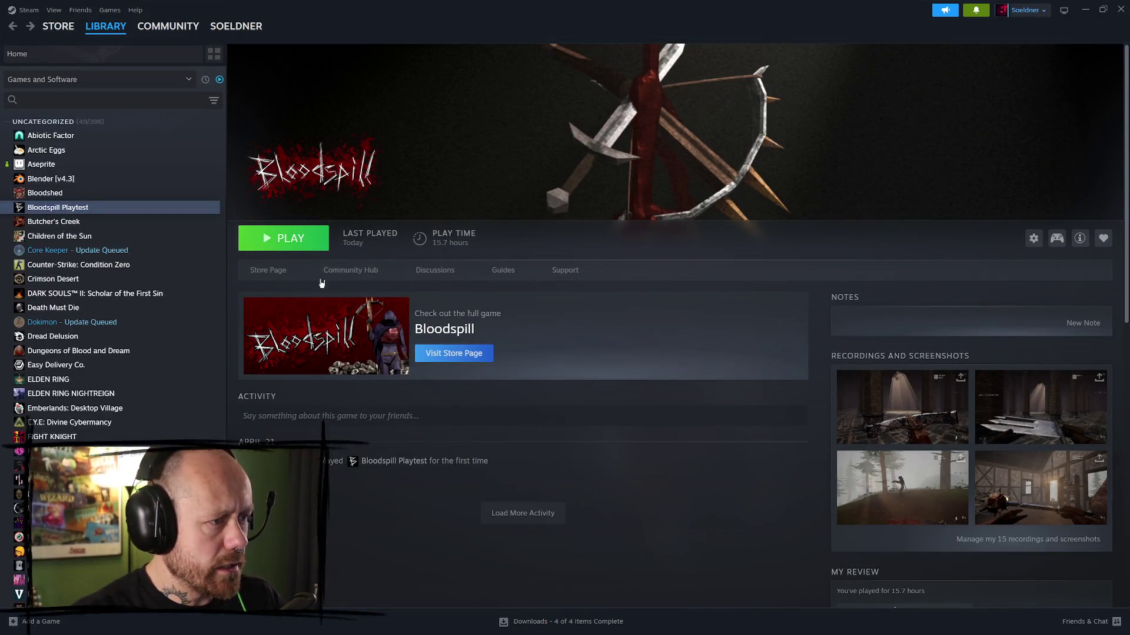
{"action": "right_click", "coordinate": [101, 207]}
{"action": "mouse_move", "coordinate": [138, 269]}
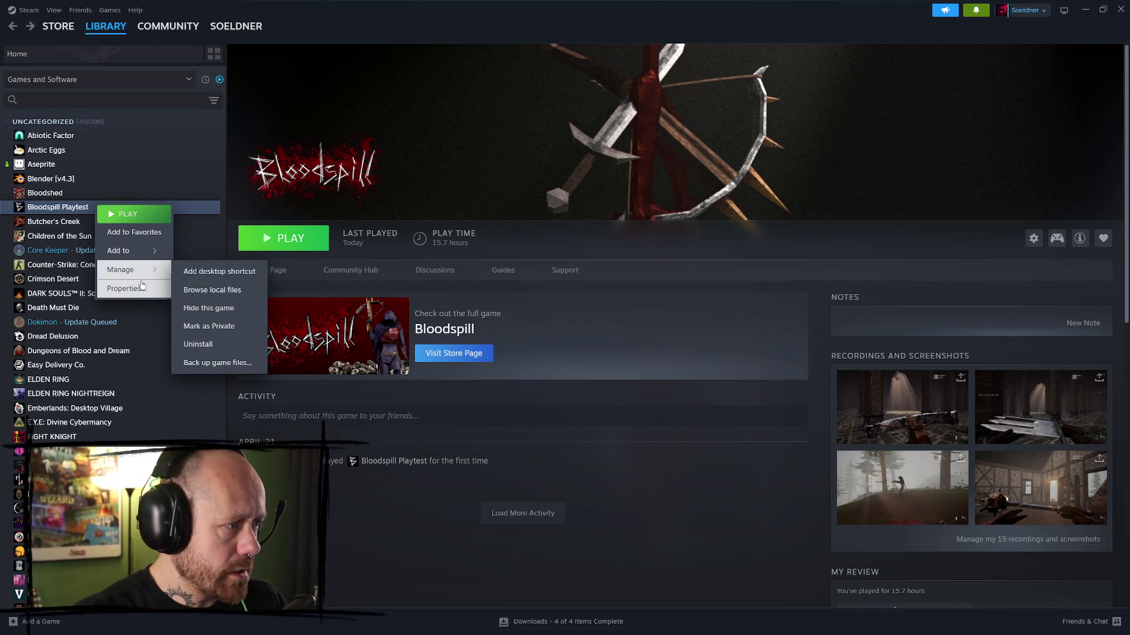
{"action": "left_click", "coordinate": [167, 289]}
{"action": "left_click", "coordinate": [379, 258]}
{"action": "left_click", "coordinate": [771, 206]}
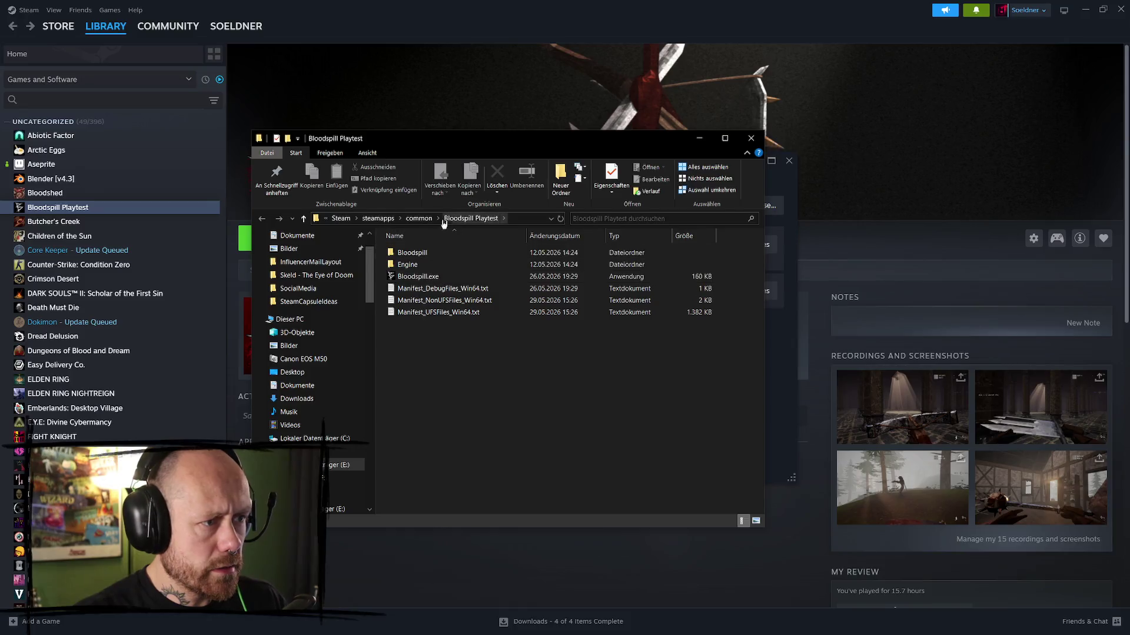
- Delete SavedPlayerStats.sav from Bloodspill\Saved\SaveGames, close the folder window, and relaunch the game
{"action": "double_click", "coordinate": [433, 254]}
{"action": "double_click", "coordinate": [419, 276]}
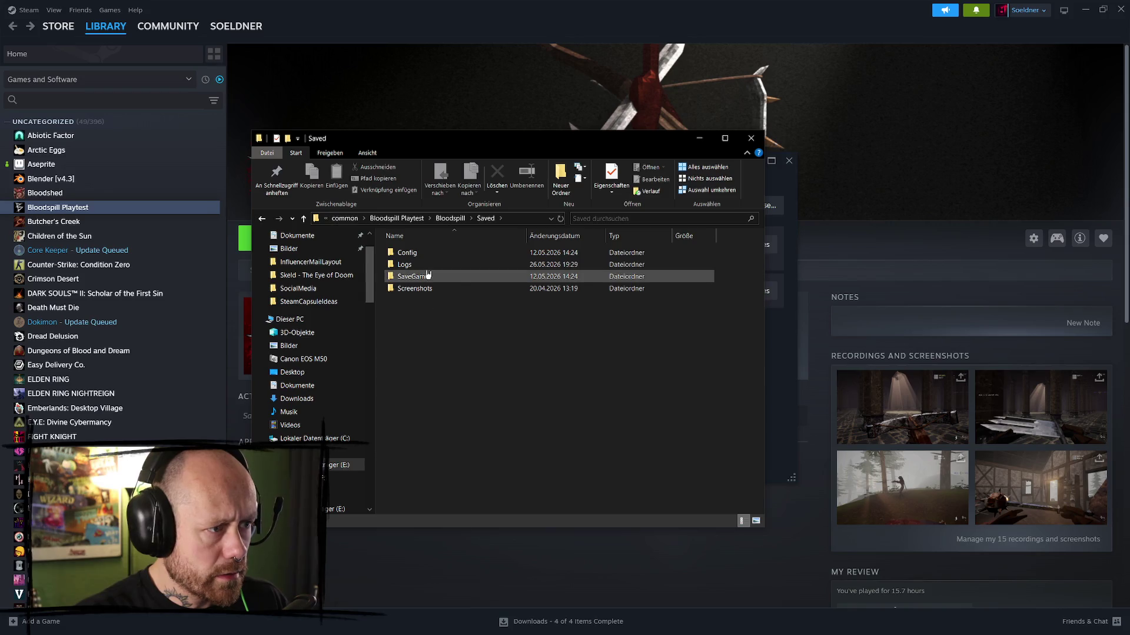
{"action": "double_click", "coordinate": [457, 278]}
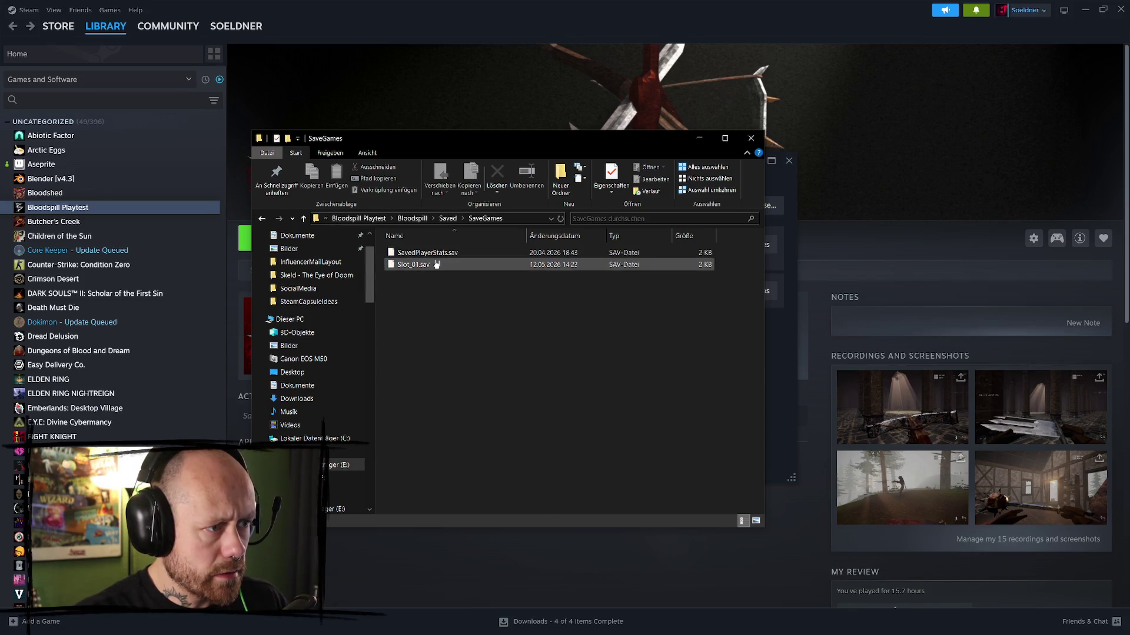
{"action": "left_click", "coordinate": [462, 252]}
{"action": "key", "text": "Delete"}
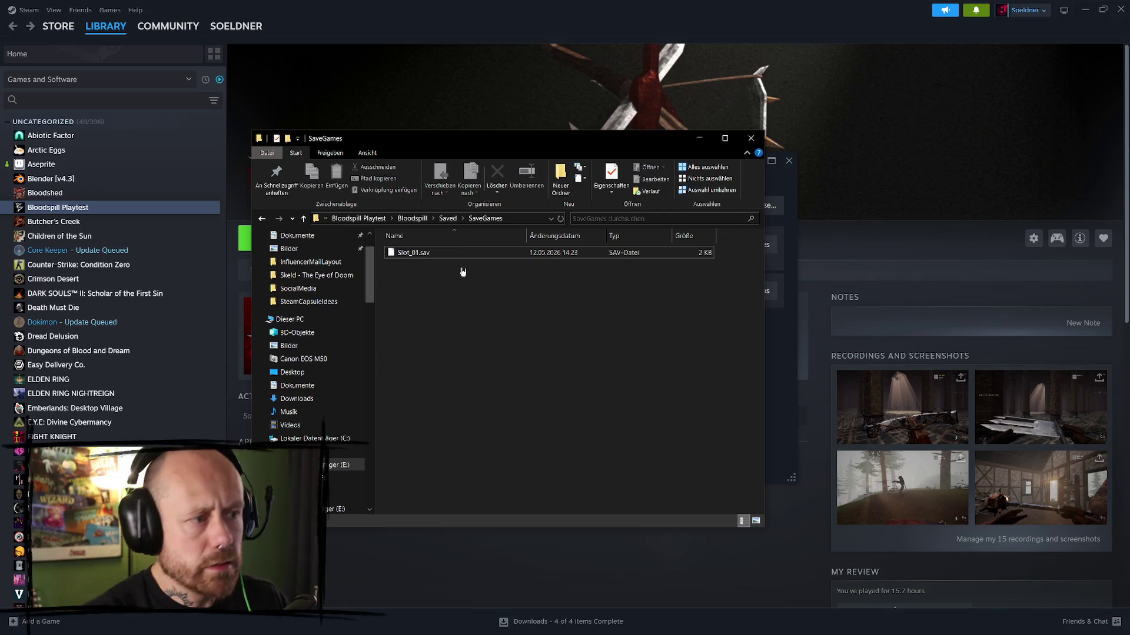
{"action": "left_click", "coordinate": [751, 138]}
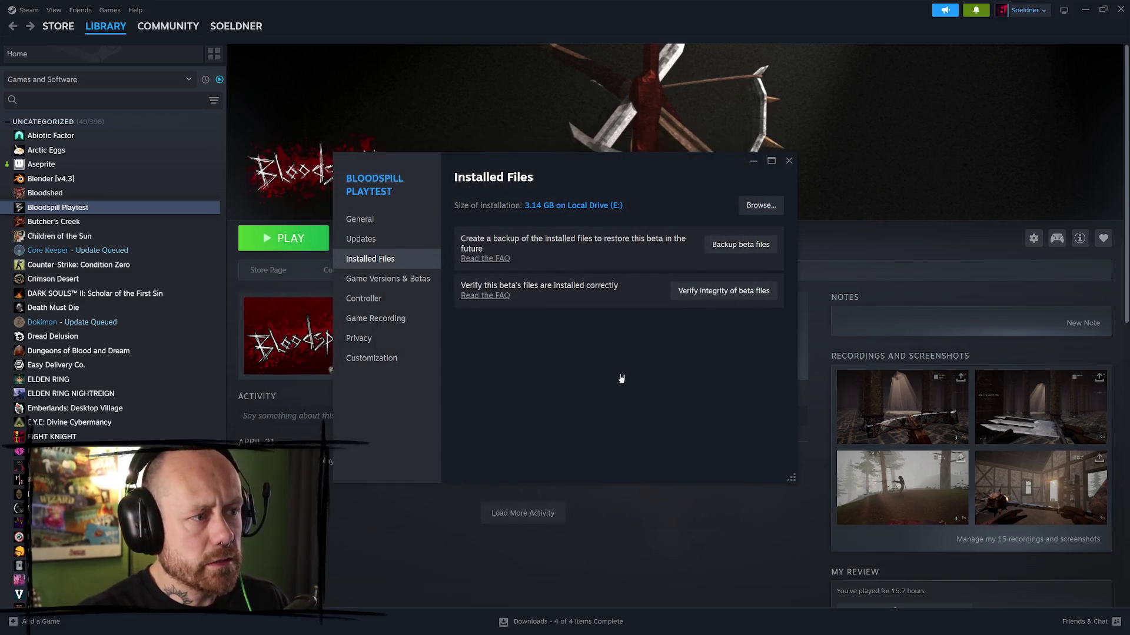
{"action": "left_click", "coordinate": [786, 169]}
- Launch Bloodspill Playtest and view the Stats screen twice, returning to the main menu each time
{"action": "left_click", "coordinate": [265, 241]}
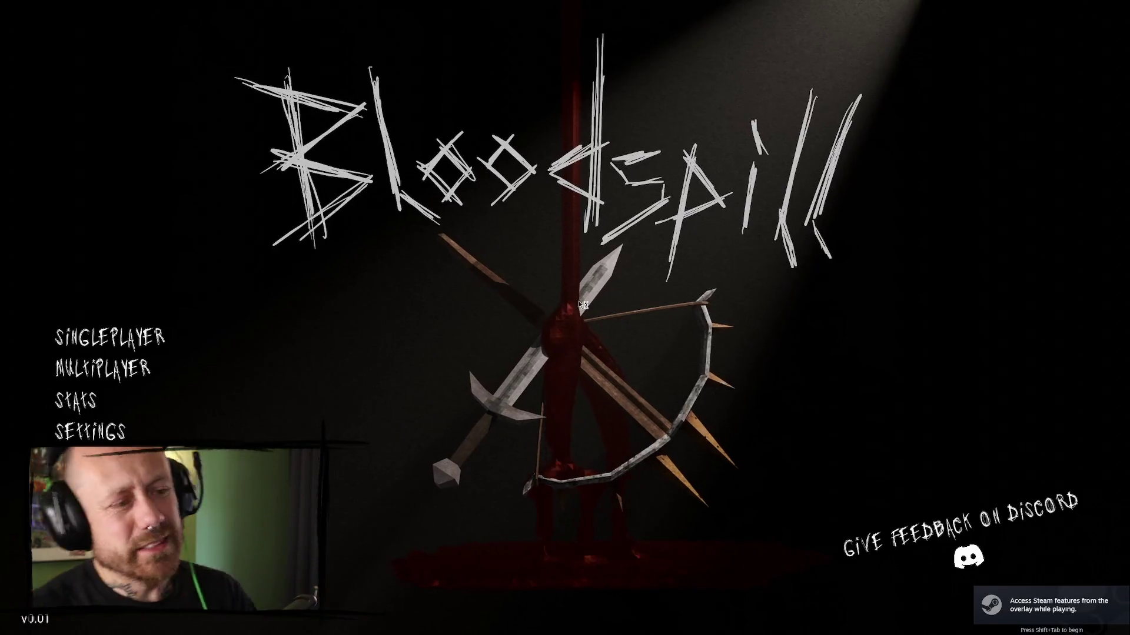
{"action": "left_click", "coordinate": [71, 391]}
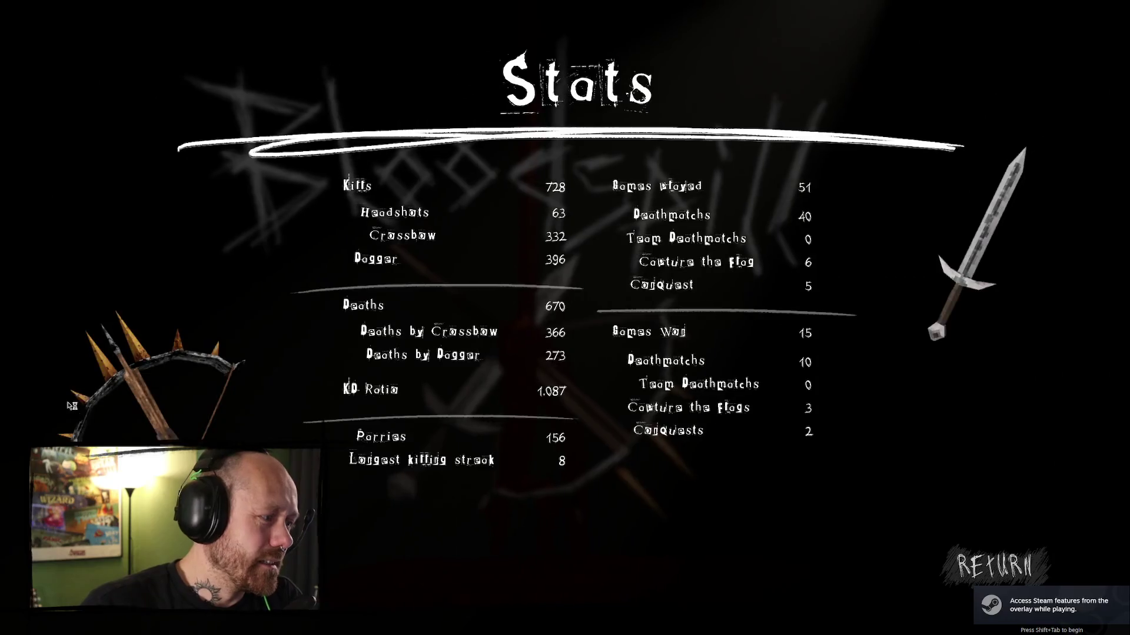
{"action": "left_click", "coordinate": [965, 546]}
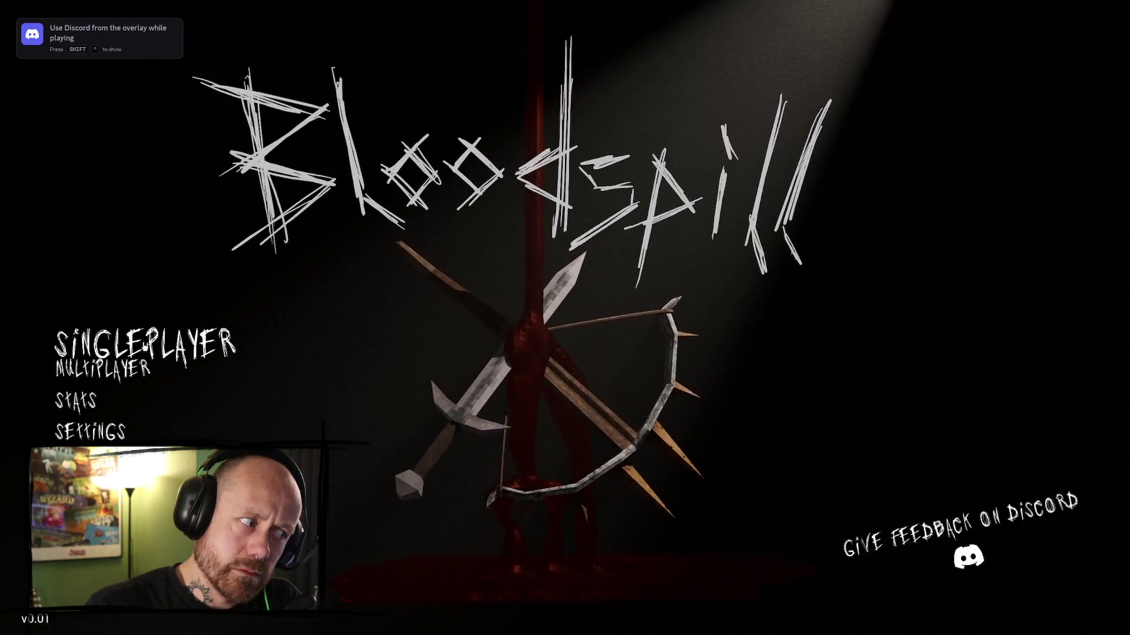
{"action": "left_click", "coordinate": [81, 407]}
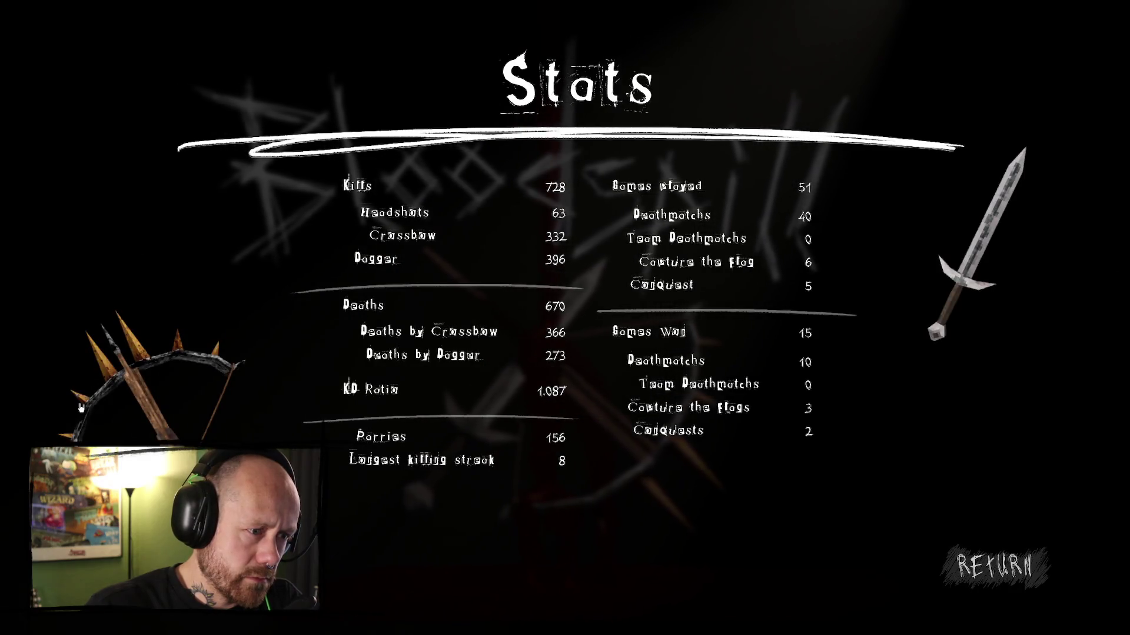
{"action": "left_click", "coordinate": [995, 566]}
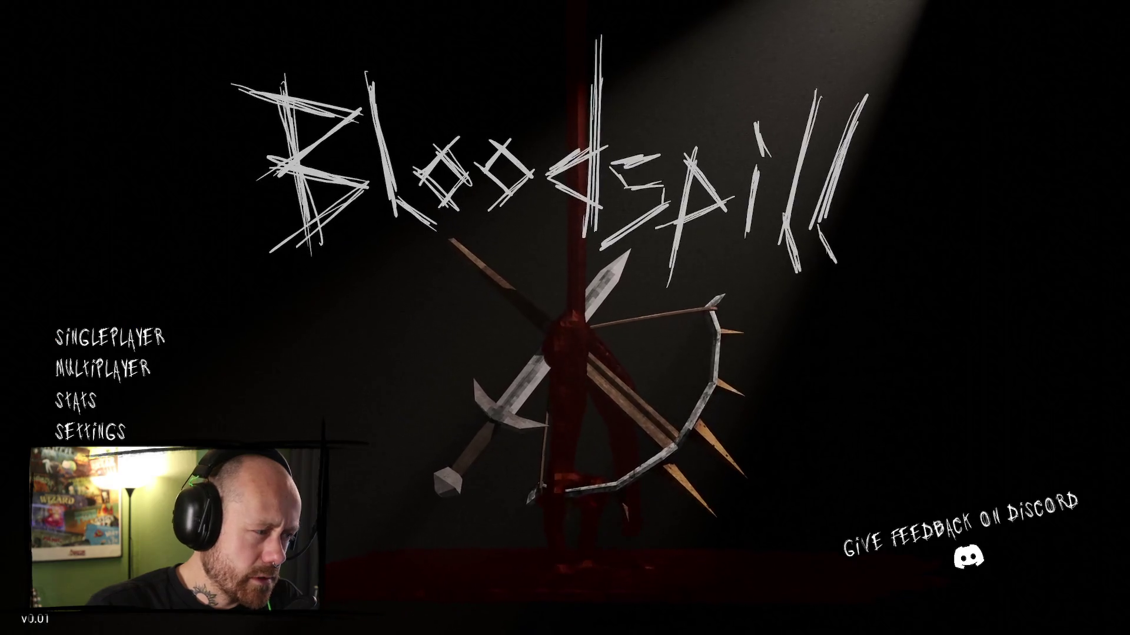
- Switch back to Steam and bring up the Bloodspill Playtest library page
{"action": "key", "text": "alt+Tab"}
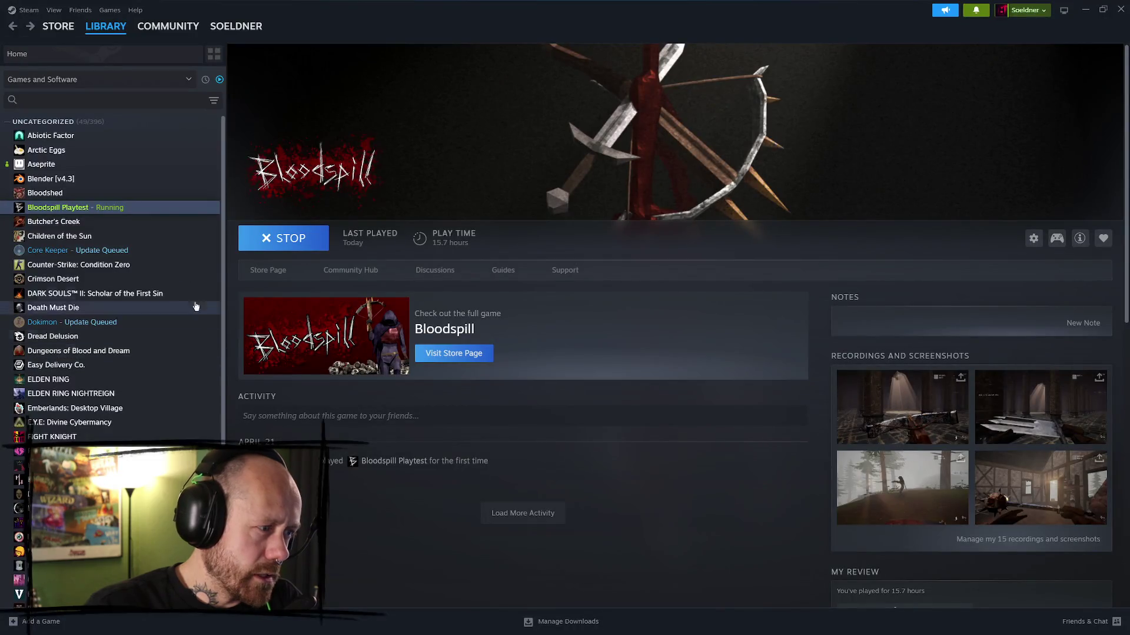
{"action": "left_click", "coordinate": [71, 222]}
{"action": "left_click", "coordinate": [70, 207]}
{"action": "left_click", "coordinate": [94, 179]}
{"action": "left_click", "coordinate": [90, 208]}
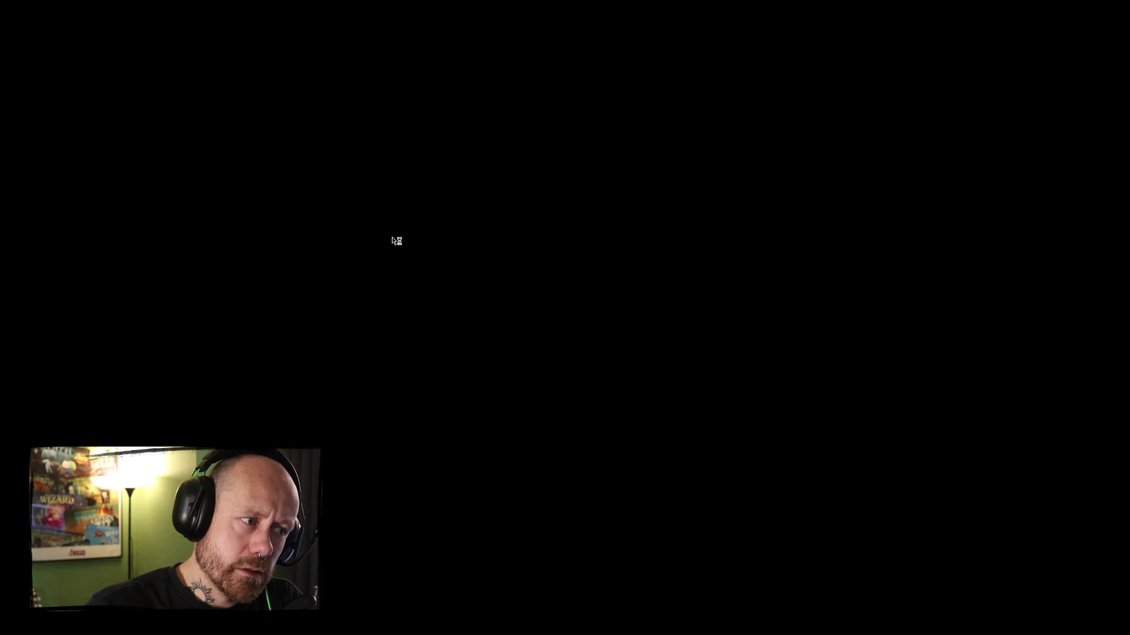
- Check the Stats screen again (728 kills), then view the store page and return to the library
{"action": "left_click", "coordinate": [129, 402]}
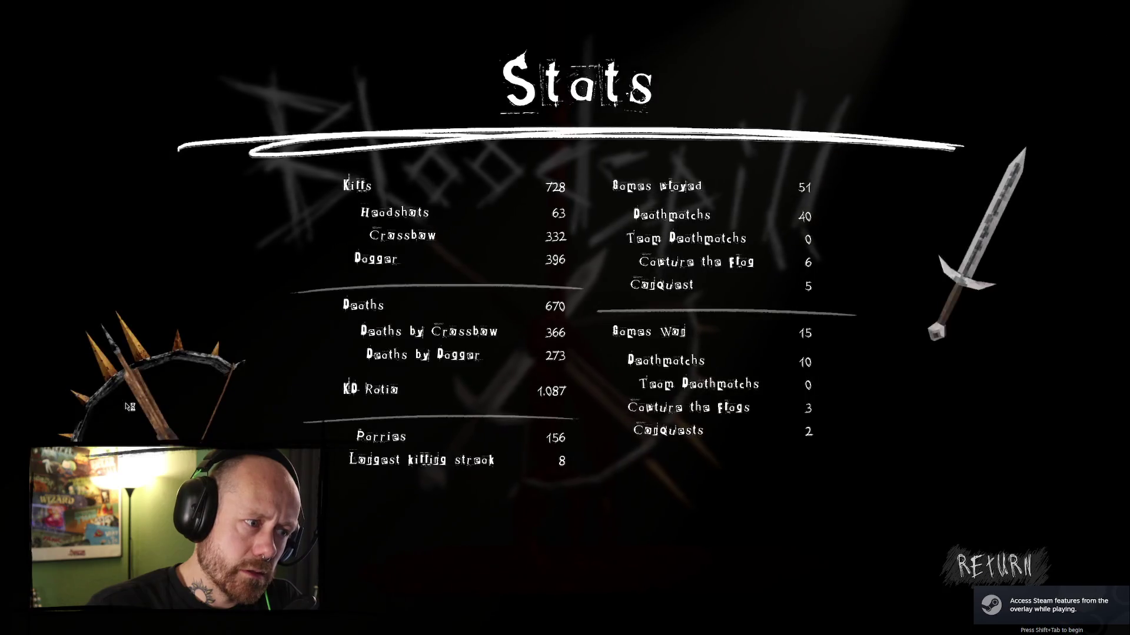
{"action": "left_click", "coordinate": [995, 565]}
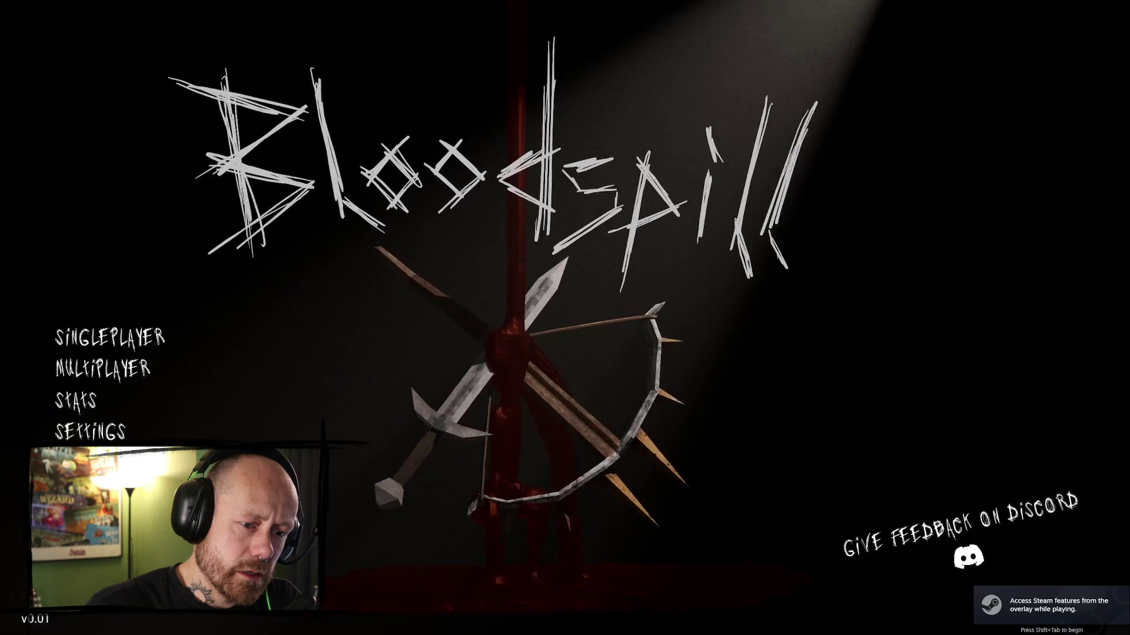
{"action": "key", "text": "alt+Tab"}
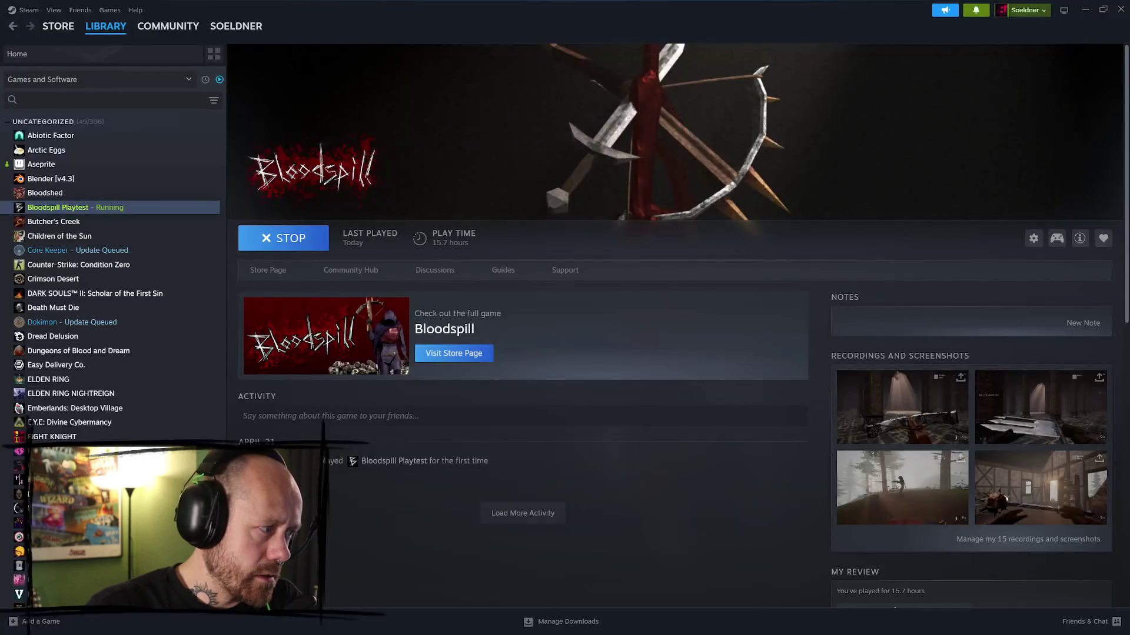
{"action": "left_click", "coordinate": [268, 271]}
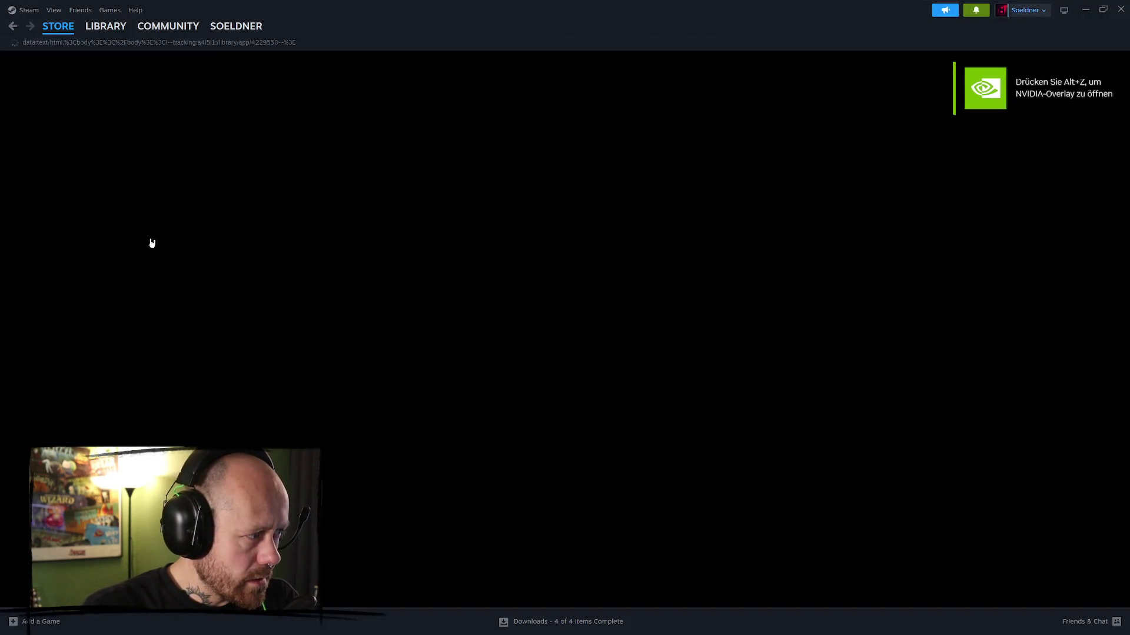
{"action": "left_click", "coordinate": [106, 26]}
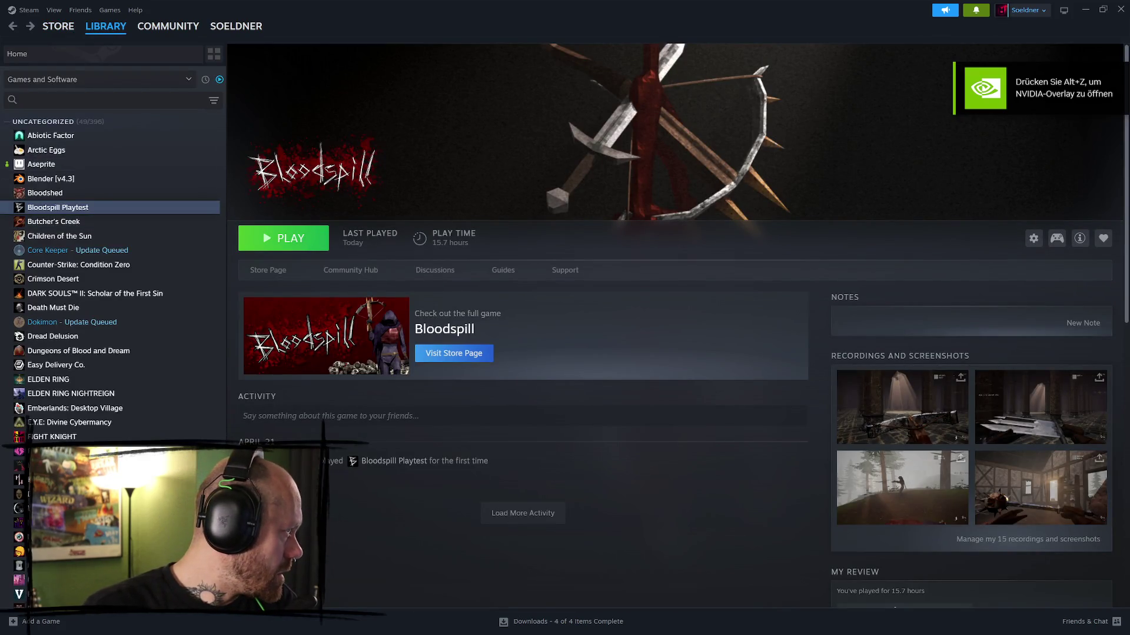
- Browse Bloodspill Playtest's local install folder via Manage and open its Engine folder
{"action": "right_click", "coordinate": [105, 209]}
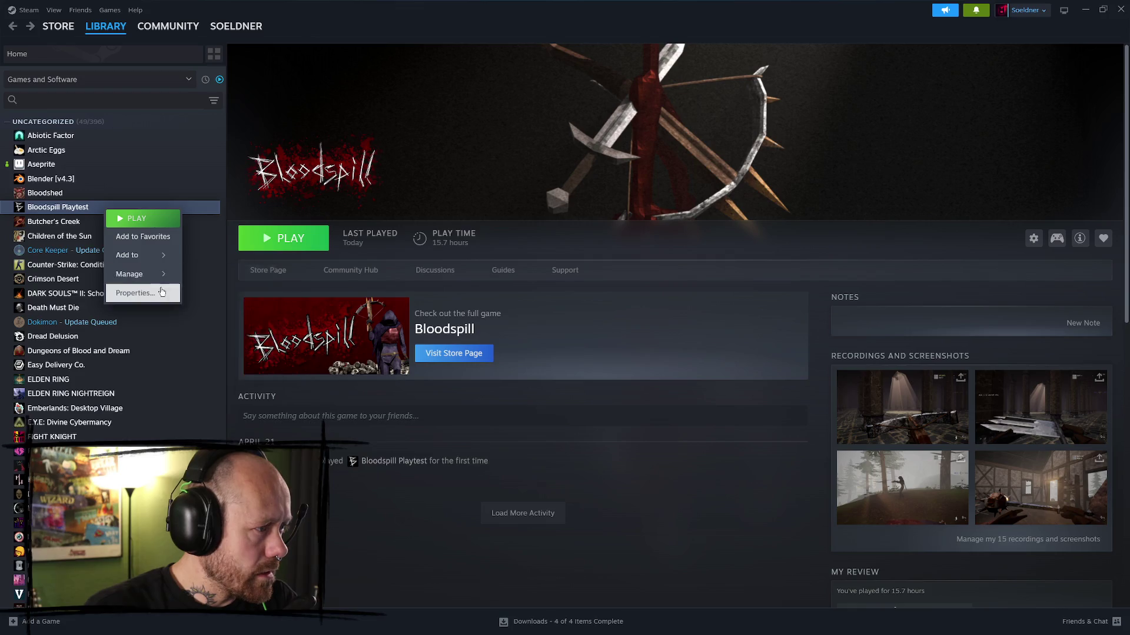
{"action": "mouse_move", "coordinate": [144, 274]}
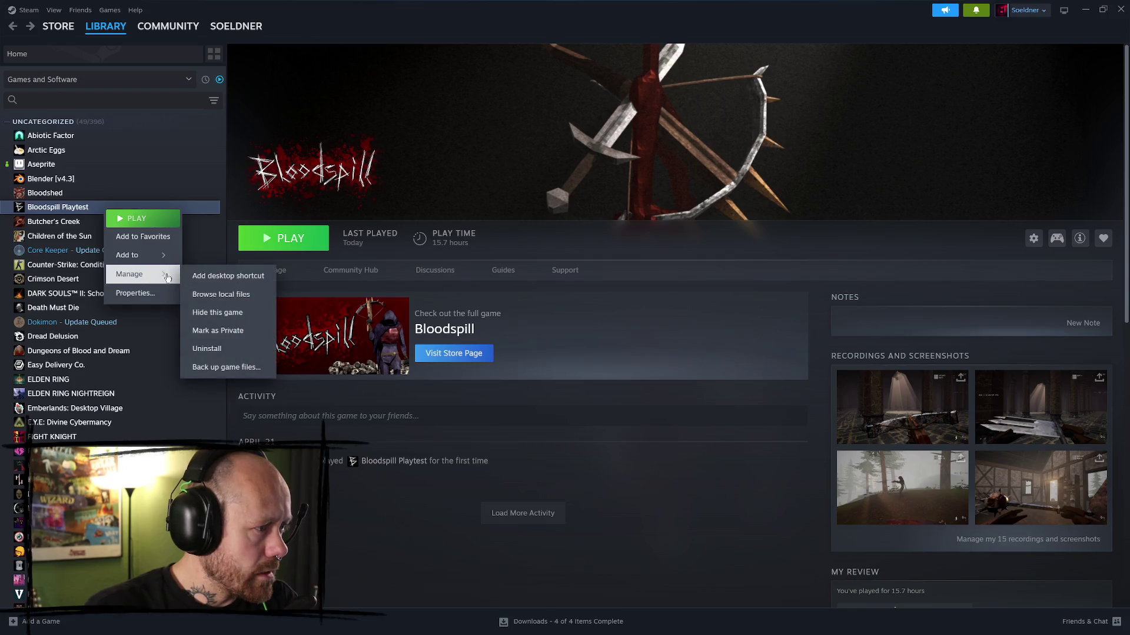
{"action": "left_click", "coordinate": [237, 298]}
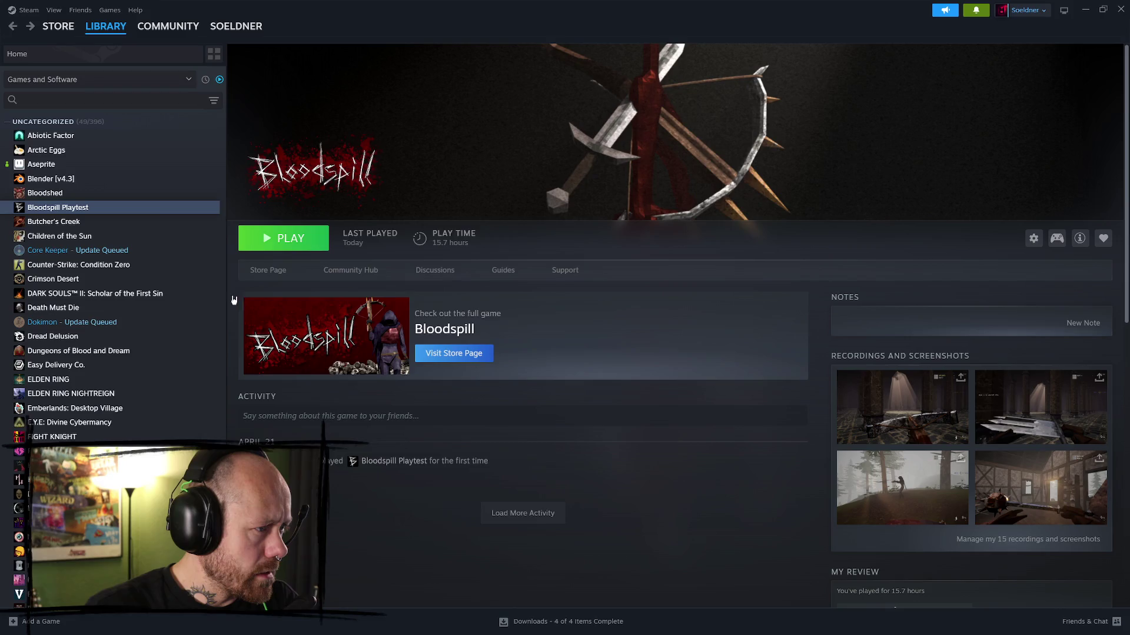
{"action": "double_click", "coordinate": [407, 264]}
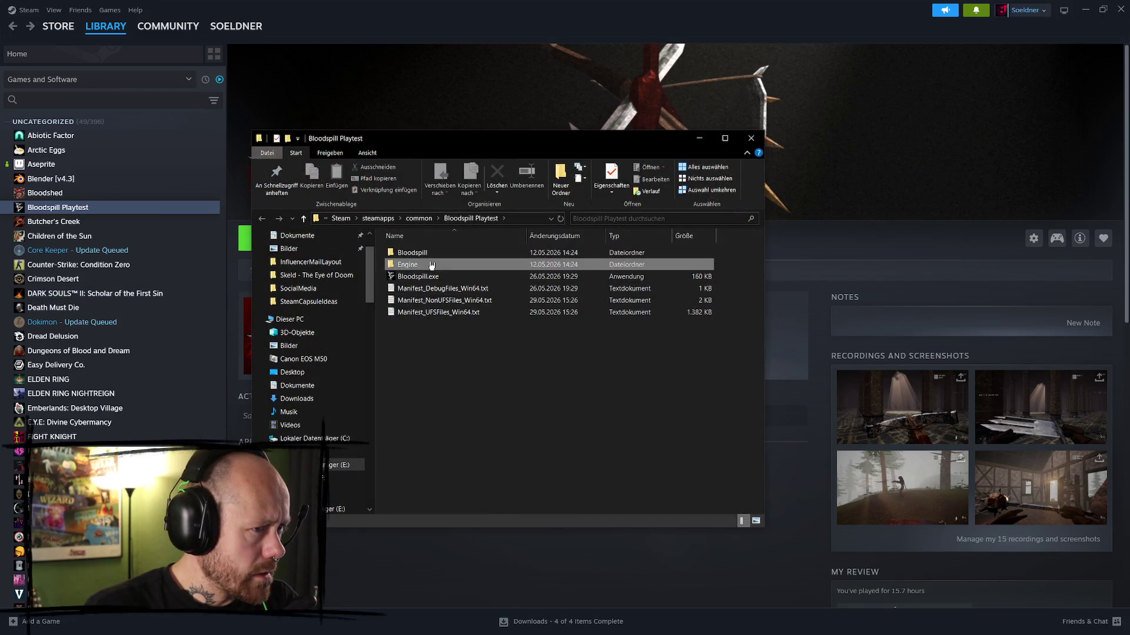
- Look through Engine's Content and Saved > Config > Windows folders, then return to Bloodspill Playtest
{"action": "double_click", "coordinate": [431, 265]}
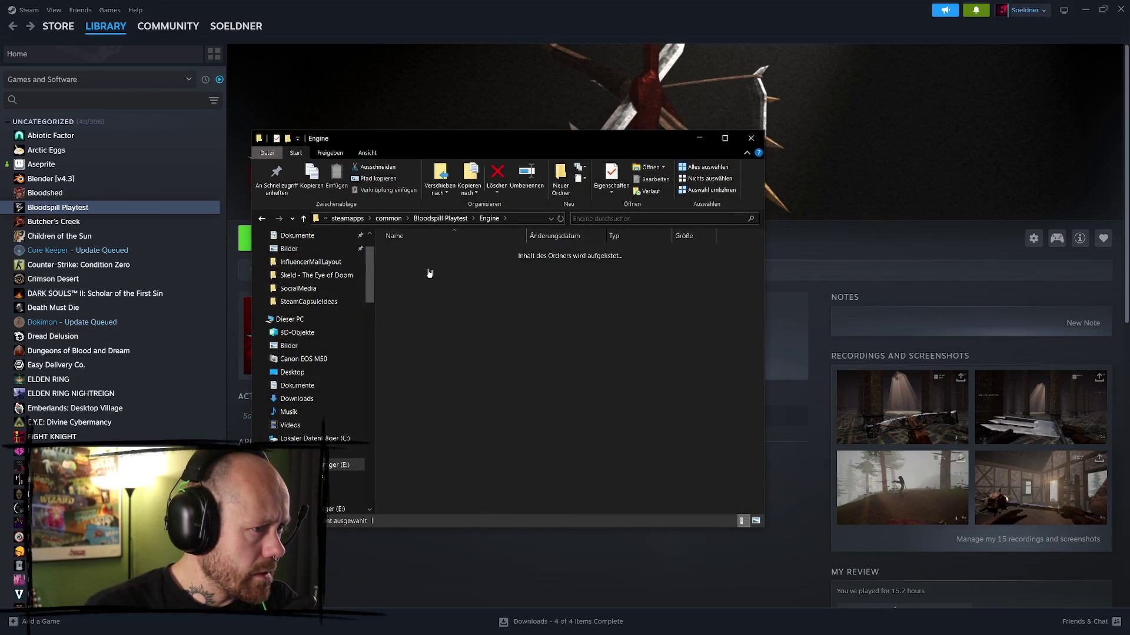
{"action": "key", "text": "alt+Left"}
{"action": "double_click", "coordinate": [427, 289]}
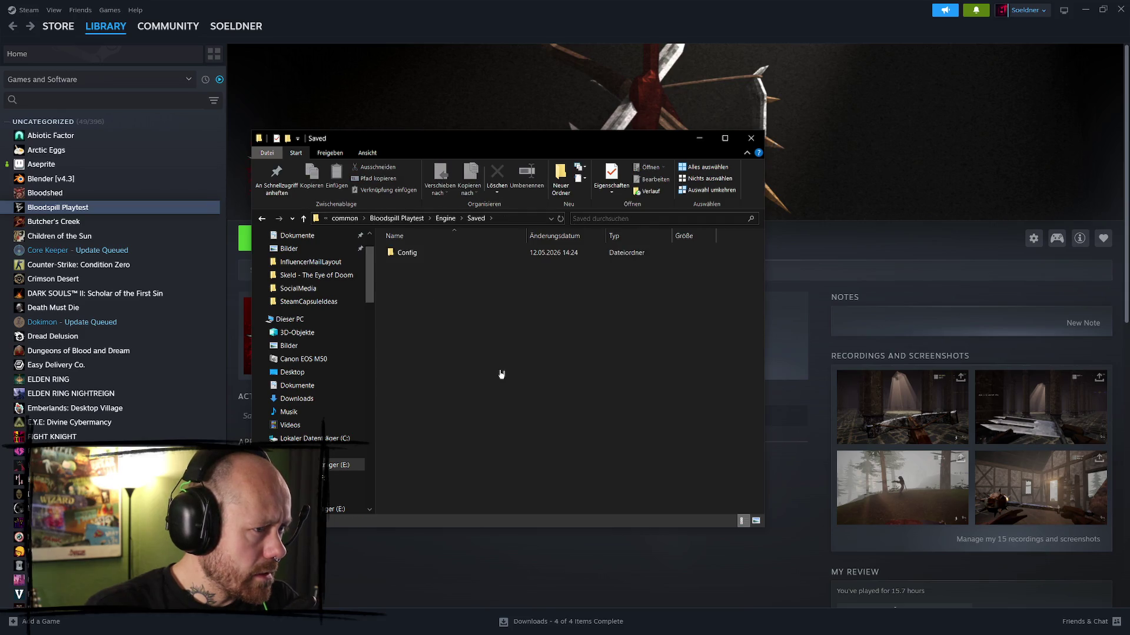
{"action": "double_click", "coordinate": [431, 259]}
{"action": "double_click", "coordinate": [434, 258]}
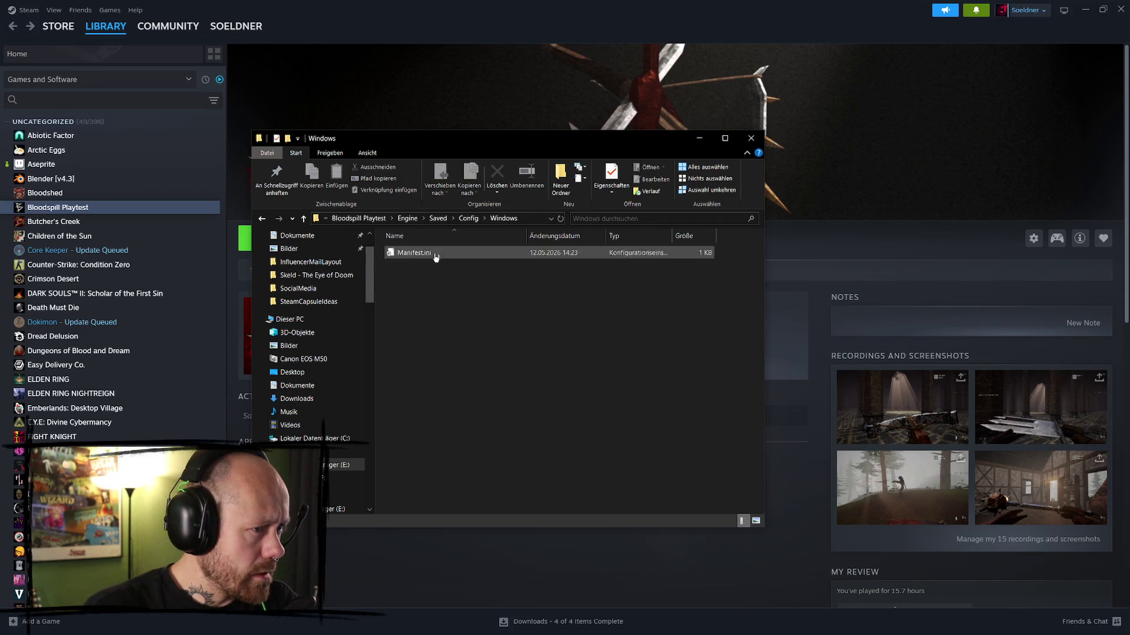
{"action": "key", "text": "alt+Up"}
{"action": "key", "text": "alt+Up"}
{"action": "key", "text": "alt+Up"}
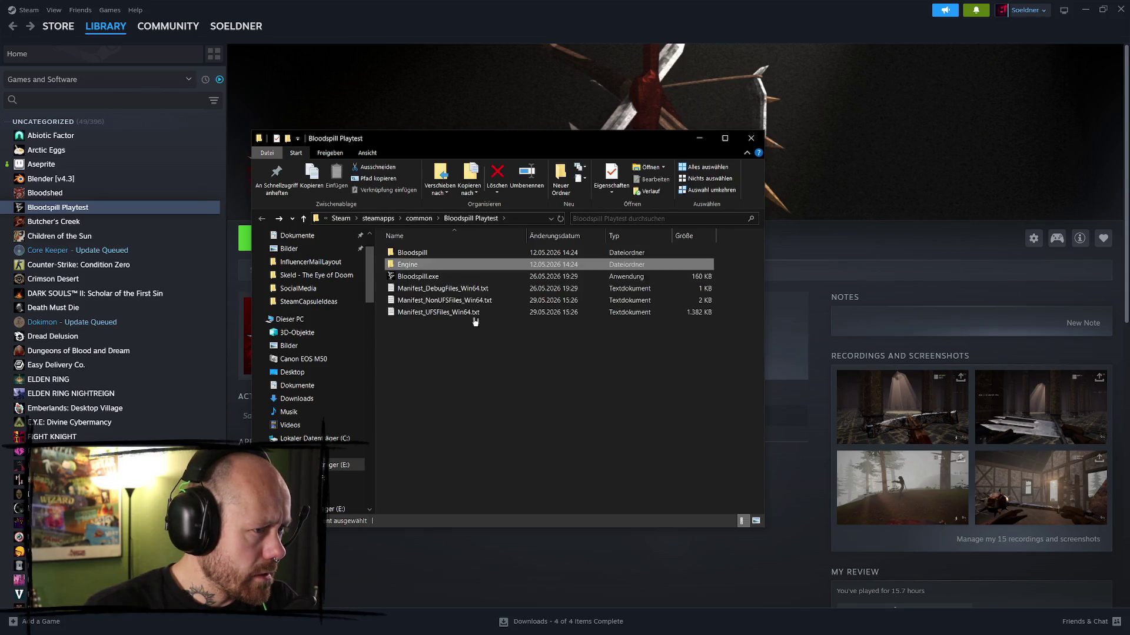
- Inspect Bloodspill > Saved subfolders: SaveGames, Screenshots and Logs
{"action": "double_click", "coordinate": [441, 254]}
{"action": "double_click", "coordinate": [432, 278]}
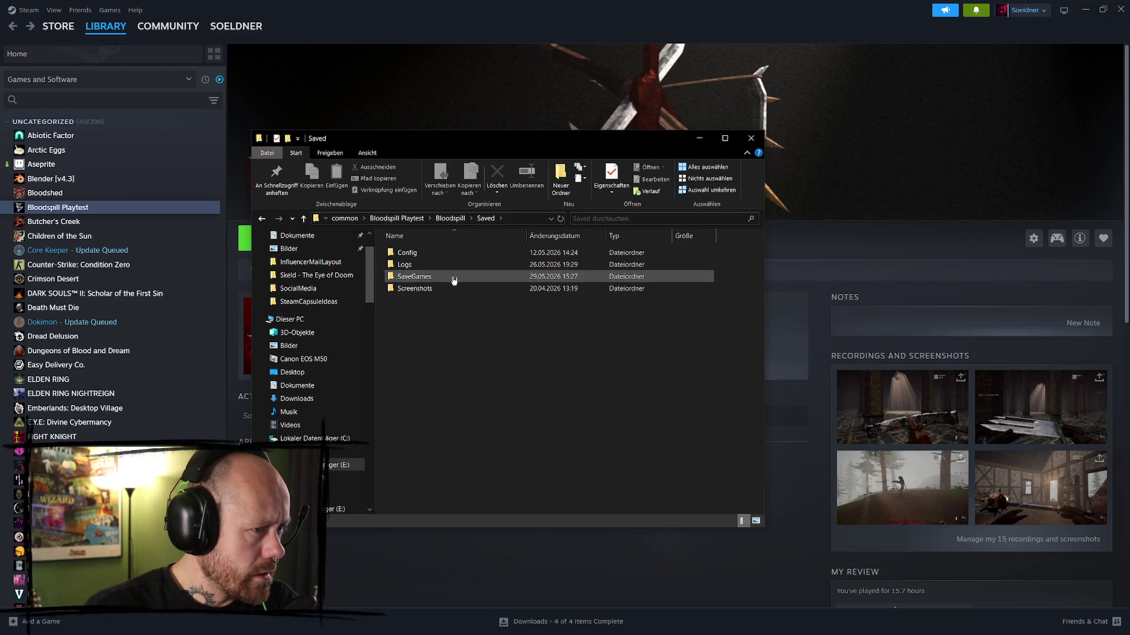
{"action": "double_click", "coordinate": [452, 277]}
{"action": "key", "text": "alt+Left"}
{"action": "double_click", "coordinate": [429, 288]}
{"action": "key", "text": "alt+Left"}
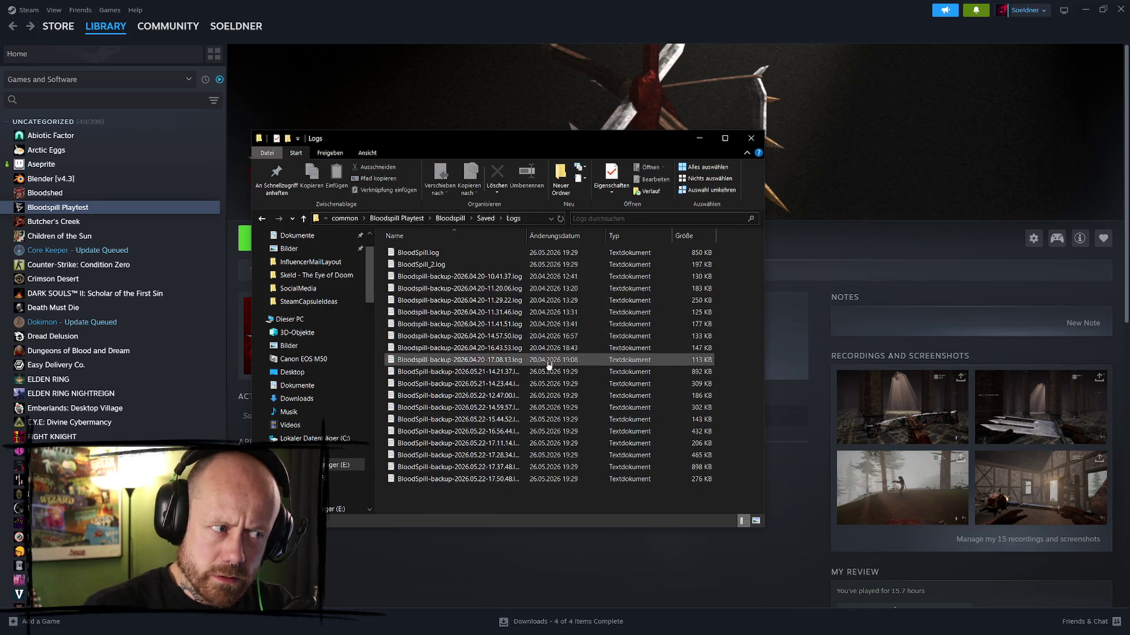
{"action": "key", "text": "alt+Left"}
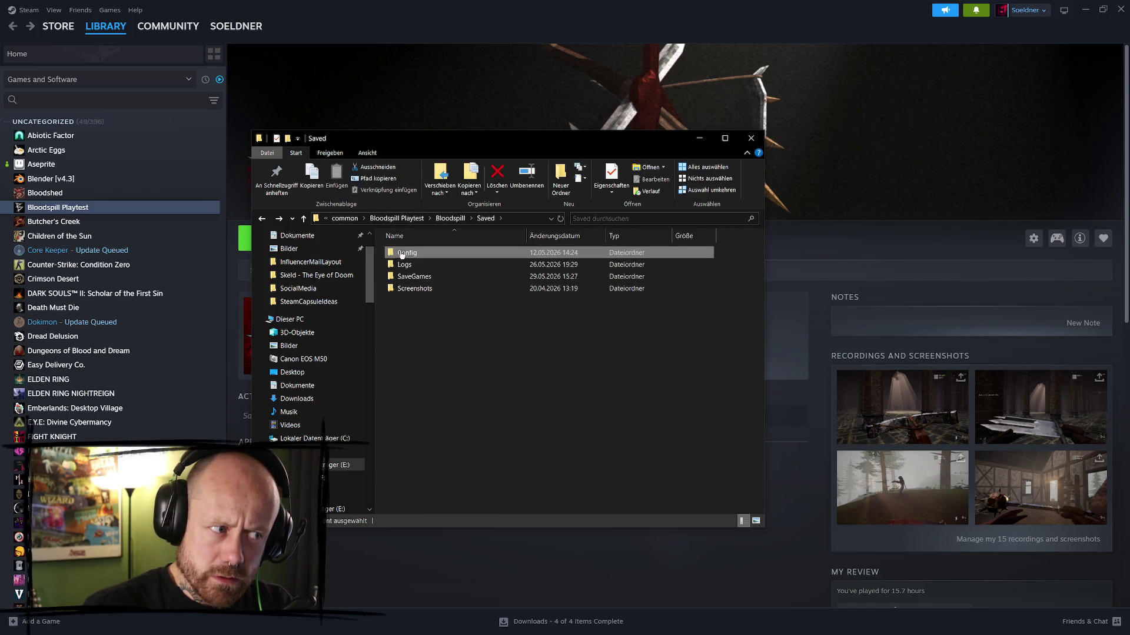
- Check Saved > Config > Windows and CrashReportClient, then go back up to Bloodspill Playtest
{"action": "double_click", "coordinate": [423, 253]}
{"action": "double_click", "coordinate": [450, 266]}
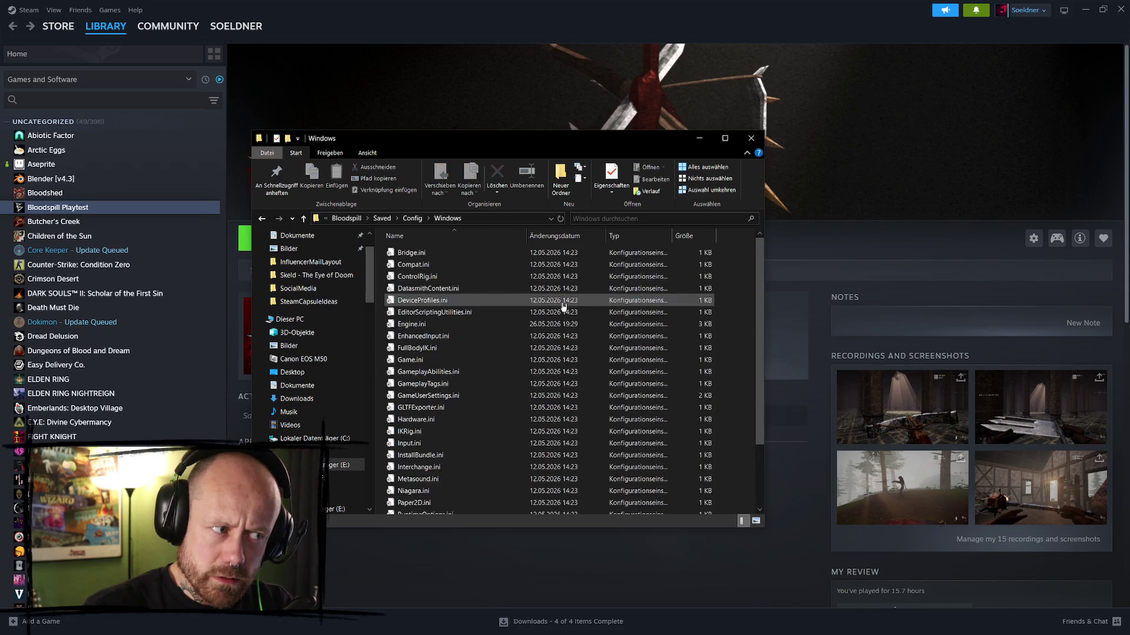
{"action": "scroll", "coordinate": [471, 328], "scroll_direction": "down", "scroll_amount": 3}
{"action": "key", "text": "alt+Left"}
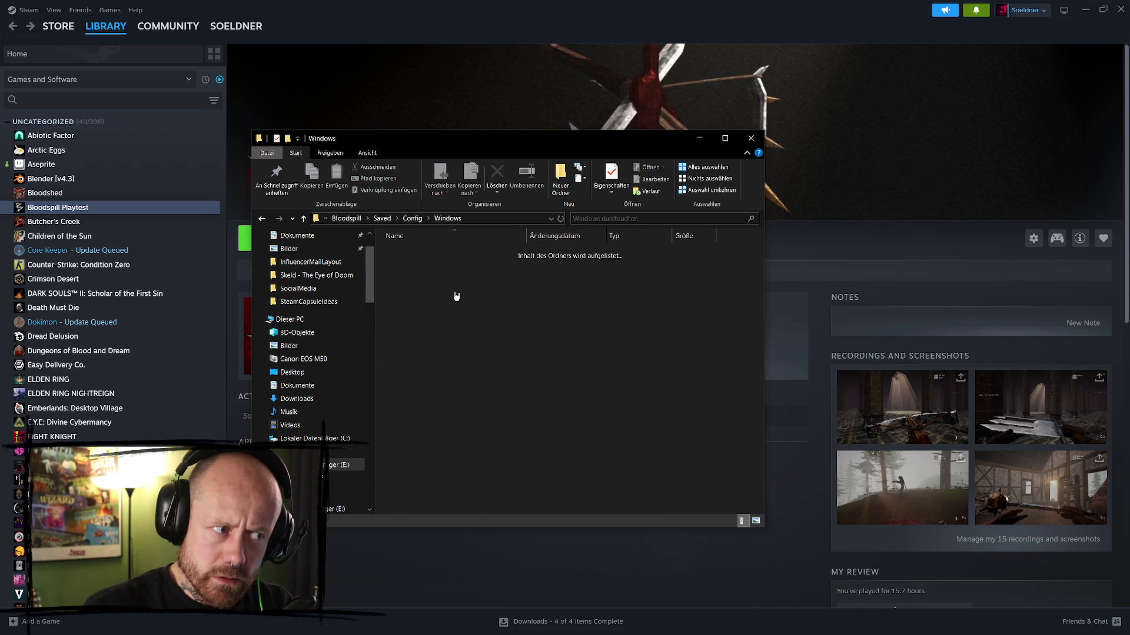
{"action": "double_click", "coordinate": [447, 252]}
{"action": "key", "text": "alt+Left"}
{"action": "key", "text": "alt+Left"}
{"action": "key", "text": "alt+Left"}
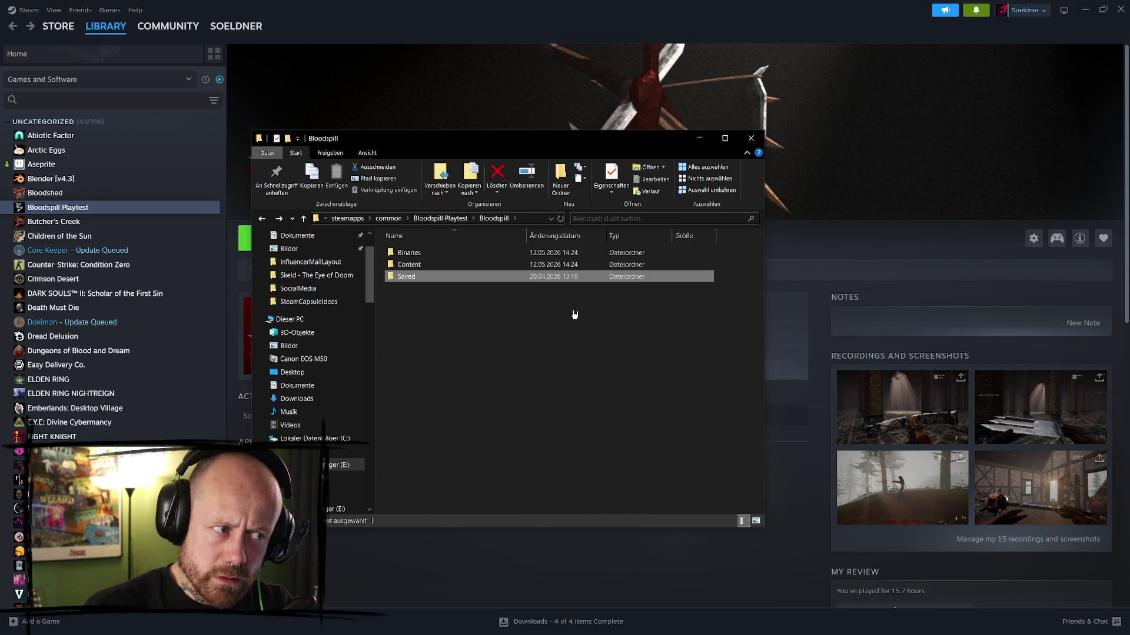
{"action": "key", "text": "alt+Left"}
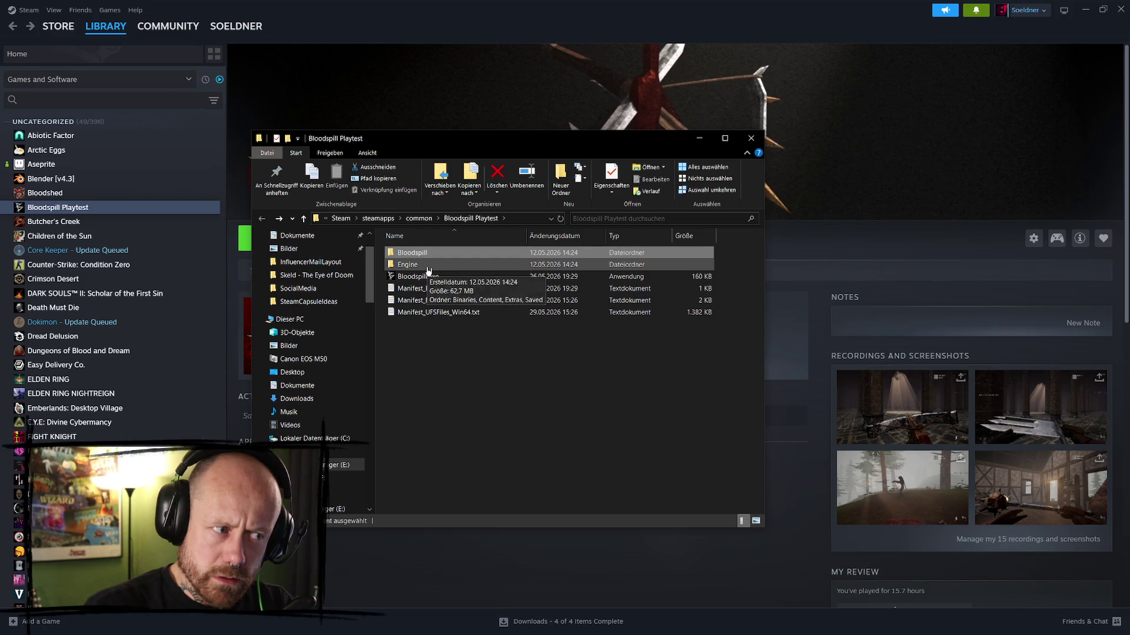
- Open Engine > Saved > Config > Windows to see Manifest.ini, then navigate back up
{"action": "double_click", "coordinate": [412, 265]}
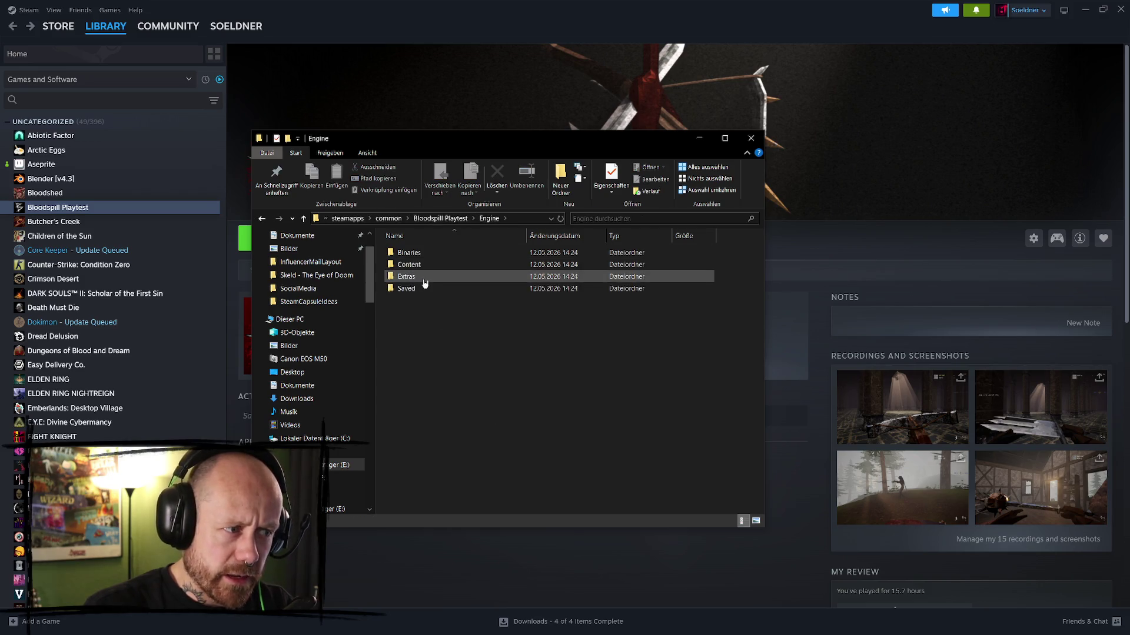
{"action": "double_click", "coordinate": [436, 290]}
{"action": "double_click", "coordinate": [424, 253]}
{"action": "double_click", "coordinate": [422, 253]}
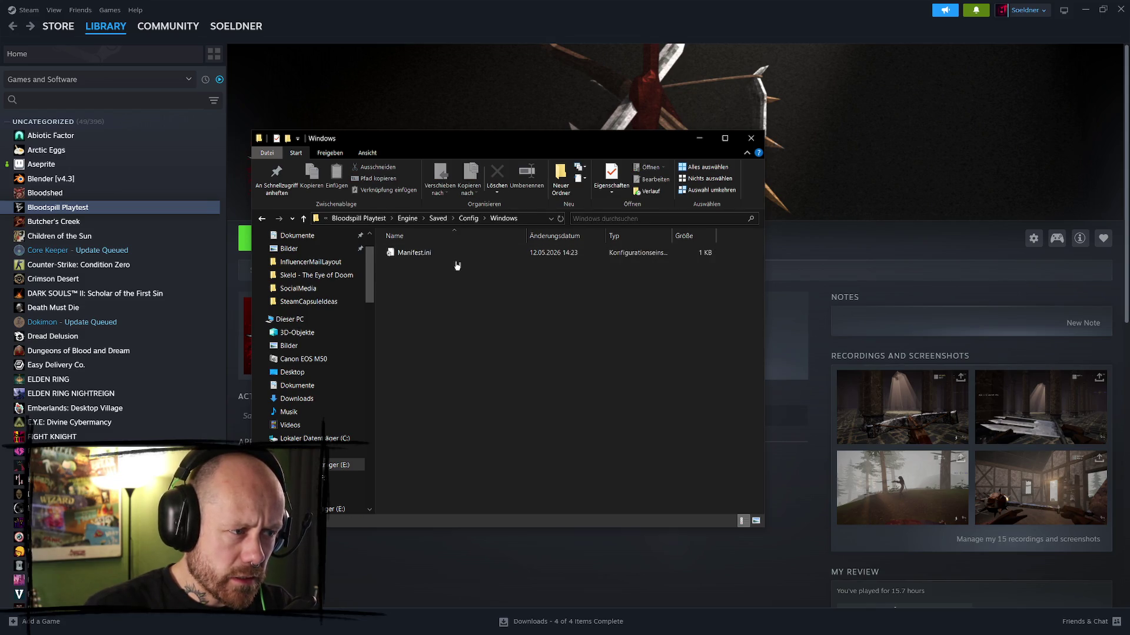
{"action": "key", "text": "BackSpace"}
{"action": "key", "text": "BackSpace"}
{"action": "key", "text": "BackSpace"}
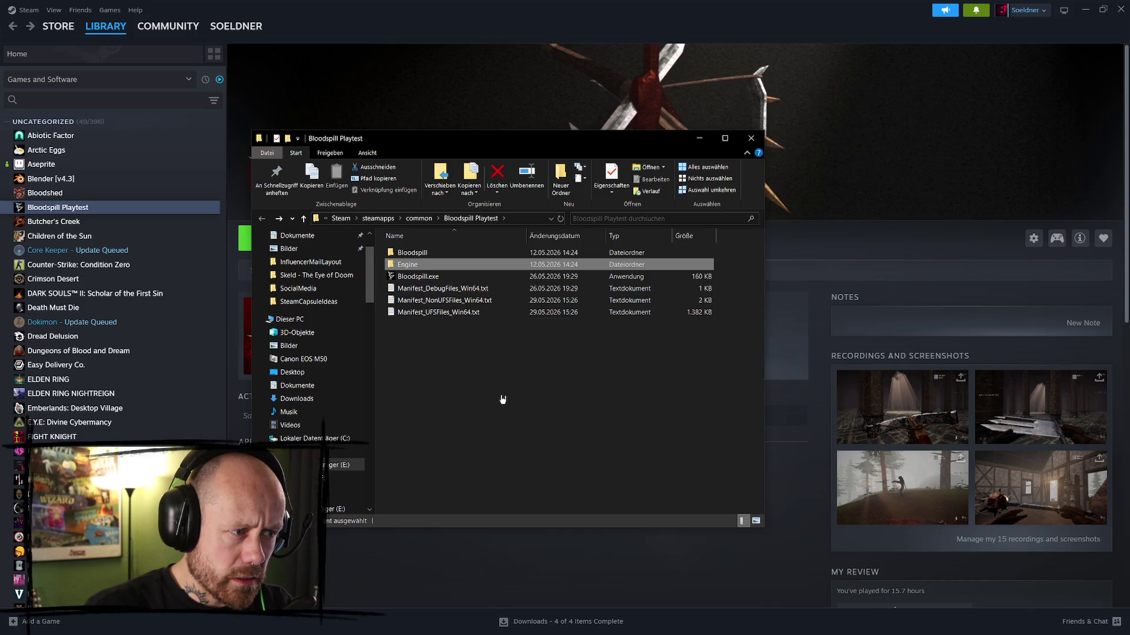
{"action": "scroll", "coordinate": [345, 369], "scroll_direction": "up", "scroll_amount": 2}
- From Dieser PC, look through Dokumente and its My Games folder
{"action": "left_click", "coordinate": [345, 368]}
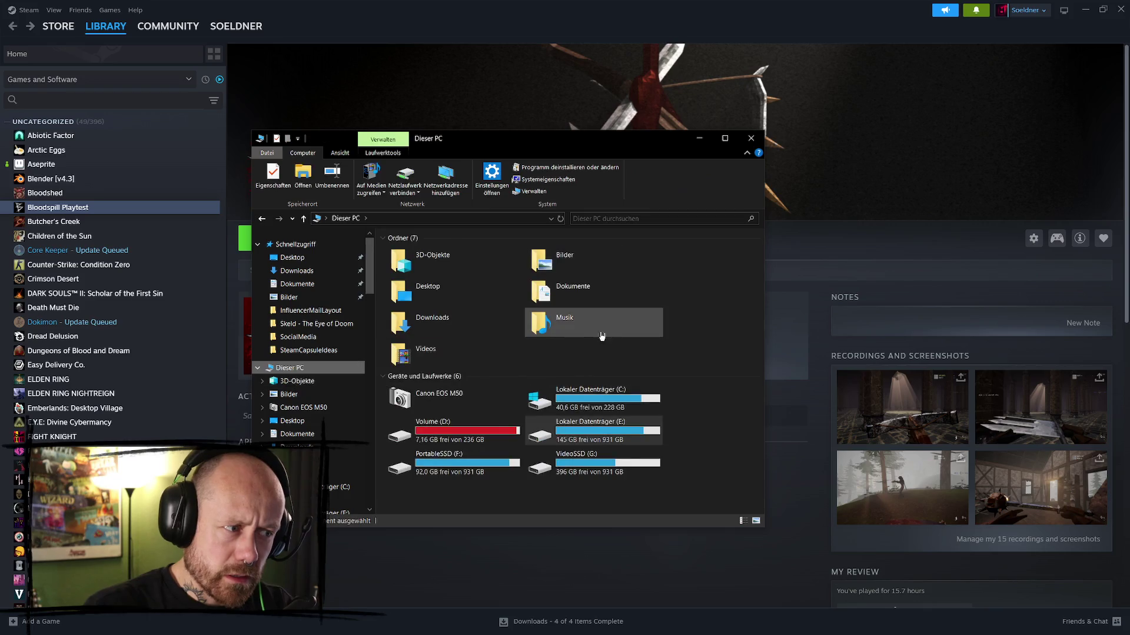
{"action": "double_click", "coordinate": [600, 299]}
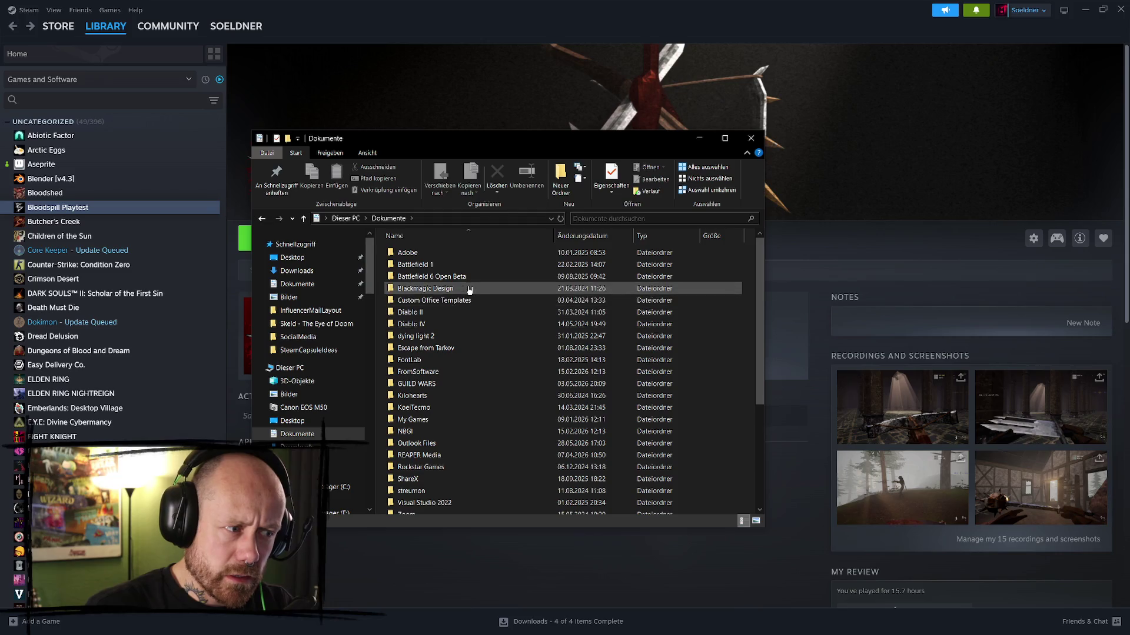
{"action": "double_click", "coordinate": [434, 419]}
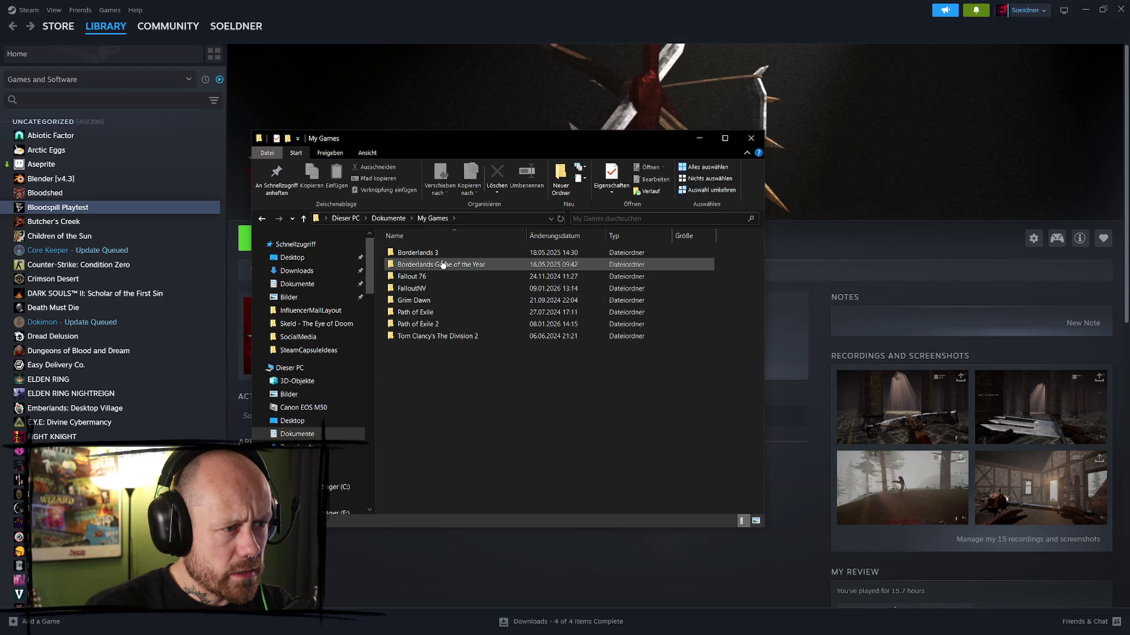
{"action": "key", "text": "alt+Left"}
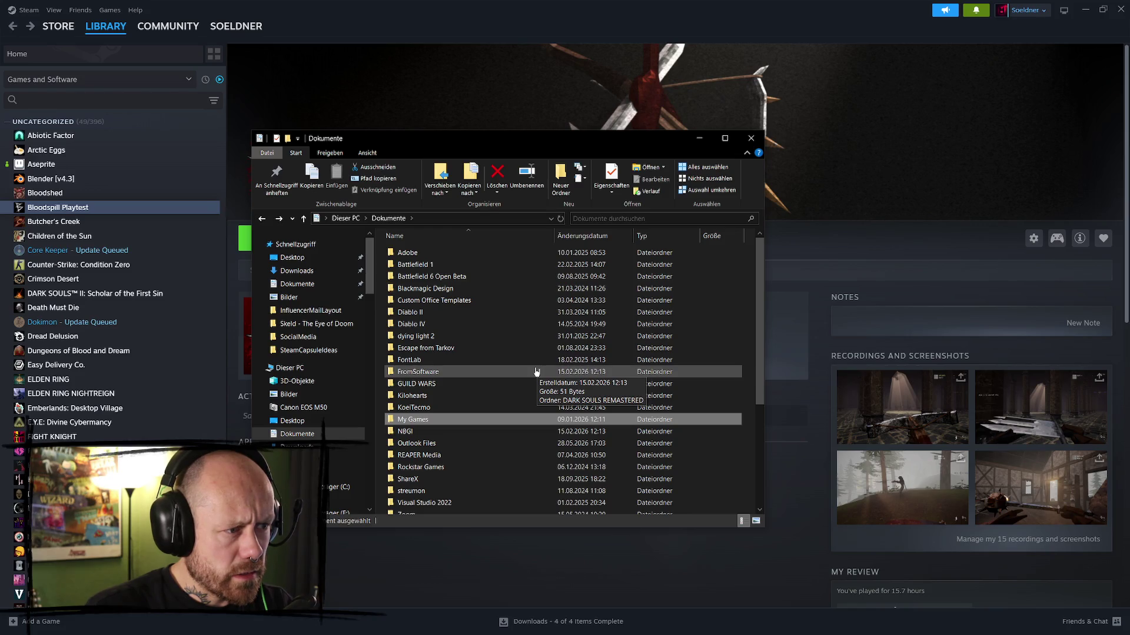
{"action": "scroll", "coordinate": [503, 317], "scroll_direction": "down", "scroll_amount": 3}
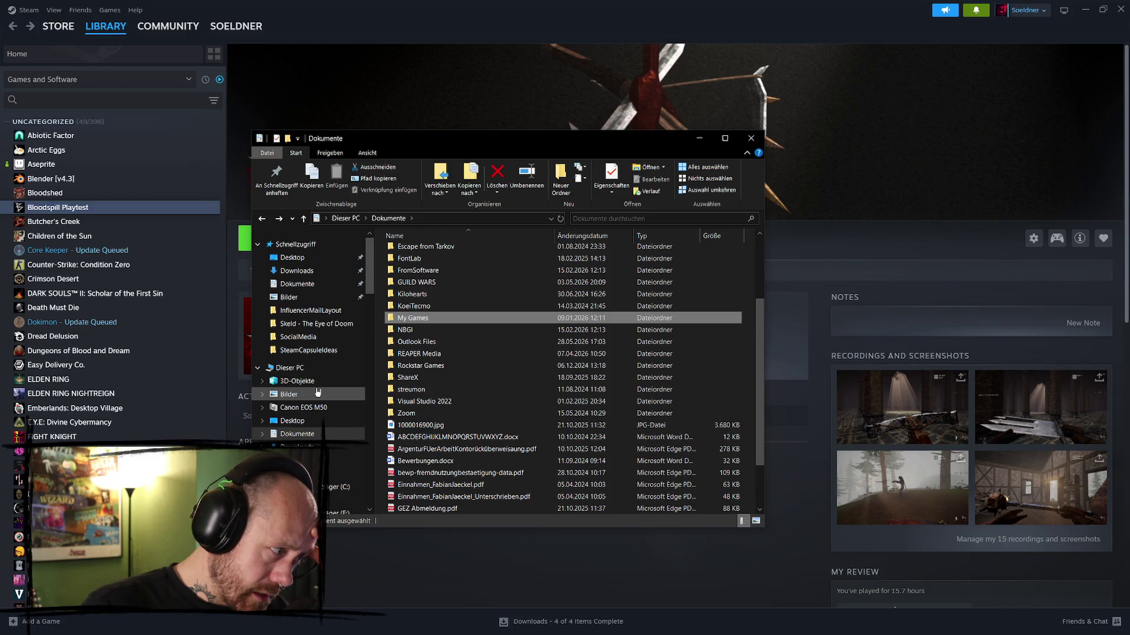
- Open Volume (D:), scroll its contents, and enter the UnrealProjects folder
{"action": "left_click", "coordinate": [330, 501]}
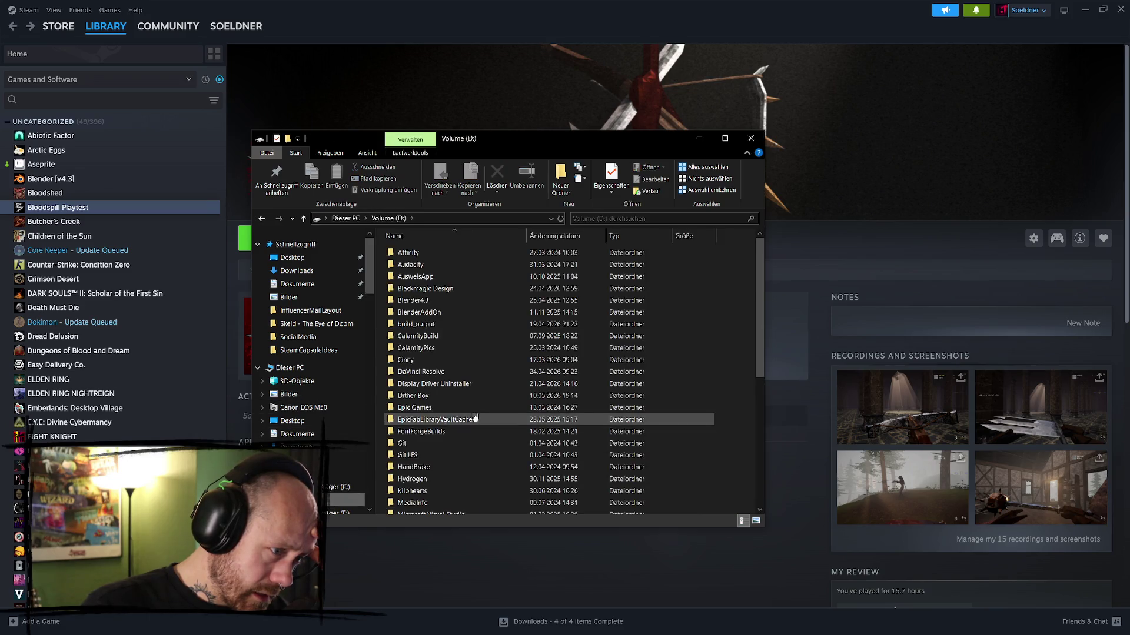
{"action": "scroll", "coordinate": [470, 421], "scroll_direction": "down", "scroll_amount": 5}
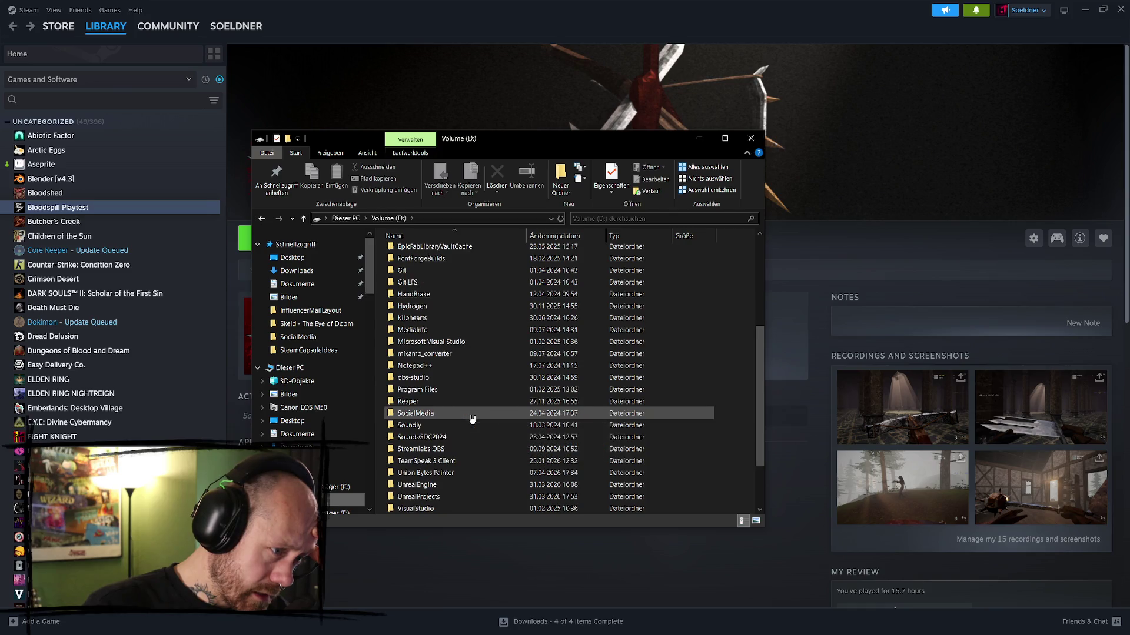
{"action": "scroll", "coordinate": [472, 419], "scroll_direction": "down", "scroll_amount": 2}
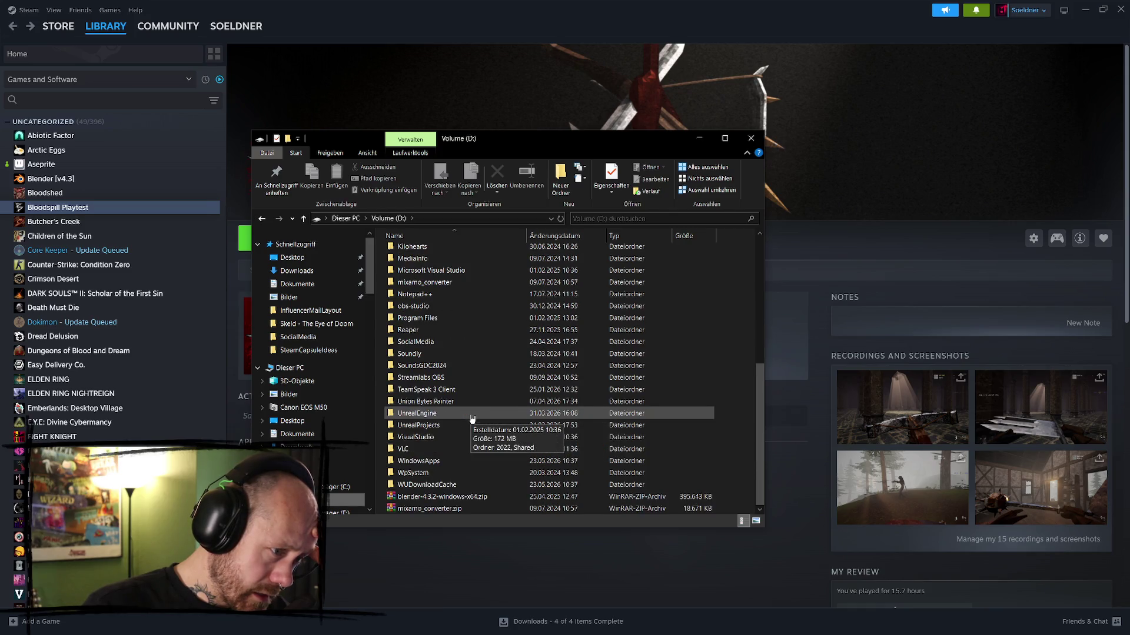
{"action": "double_click", "coordinate": [442, 427]}
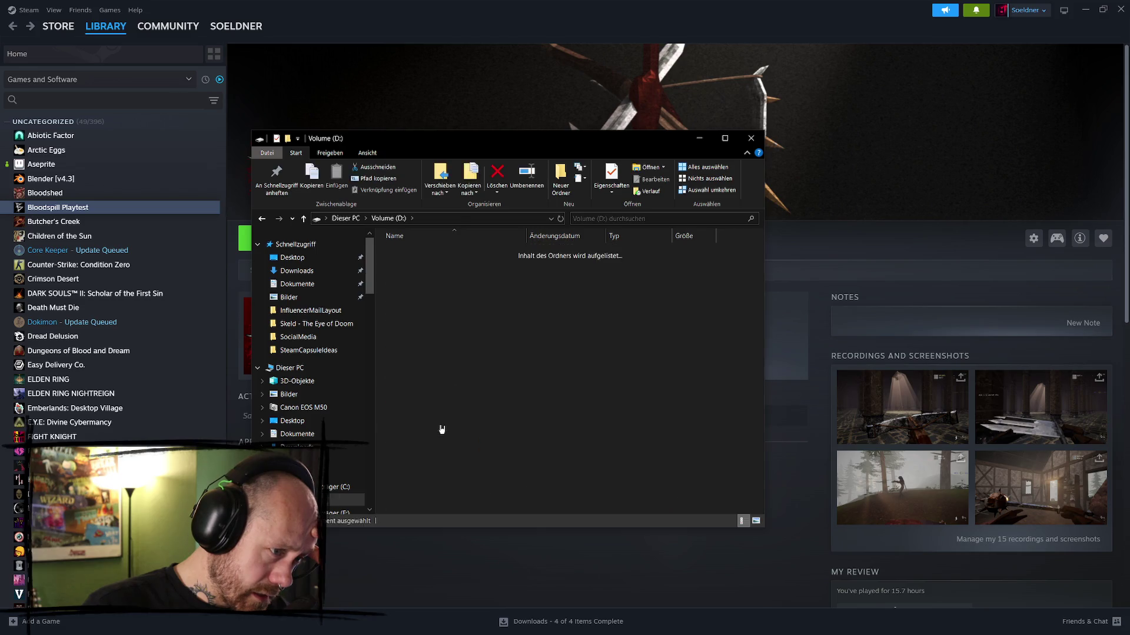
- Drill into BloodspillPackaged > ForTesting > Windows > Engine > Saved > Config > Windows
{"action": "double_click", "coordinate": [462, 312]}
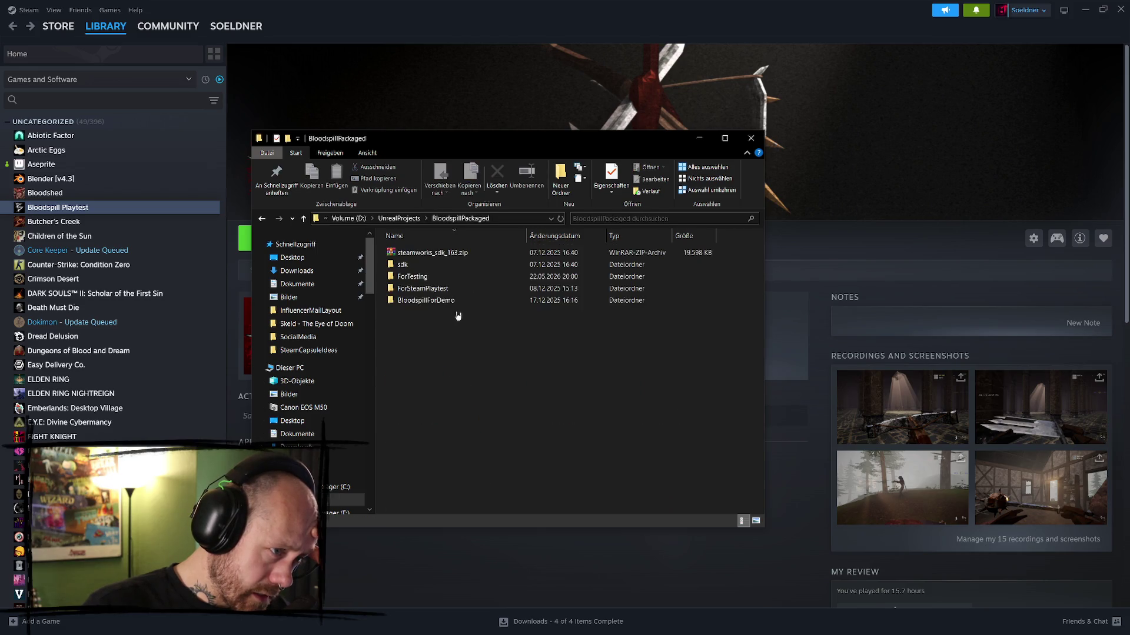
{"action": "double_click", "coordinate": [454, 278]}
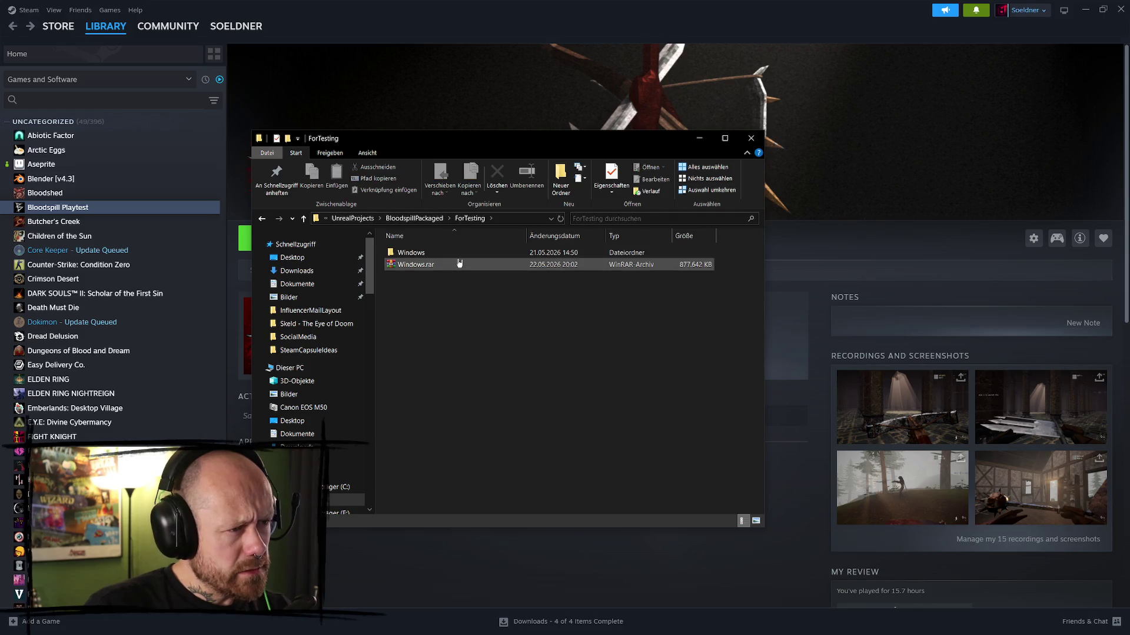
{"action": "double_click", "coordinate": [461, 254]}
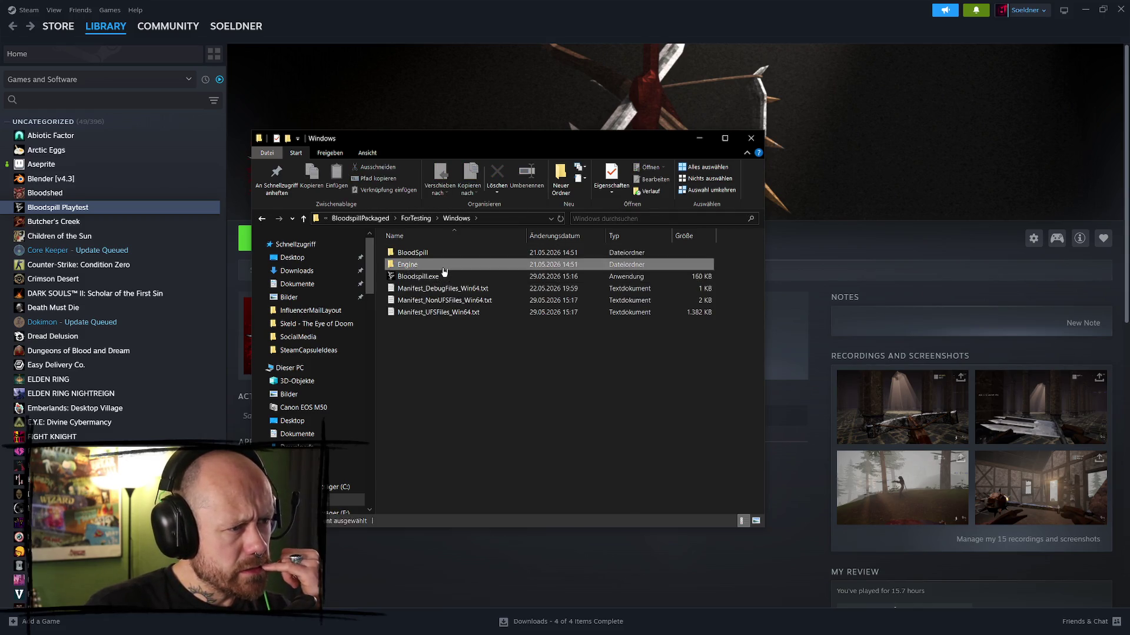
{"action": "double_click", "coordinate": [439, 265]}
{"action": "double_click", "coordinate": [437, 289]}
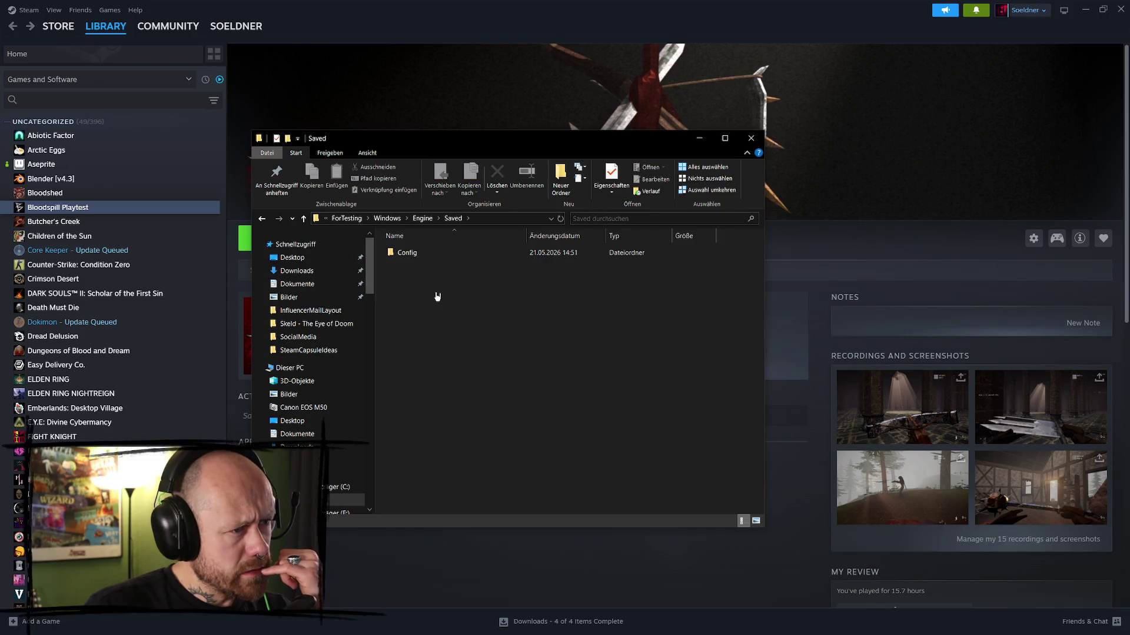
{"action": "double_click", "coordinate": [435, 255]}
{"action": "double_click", "coordinate": [448, 253]}
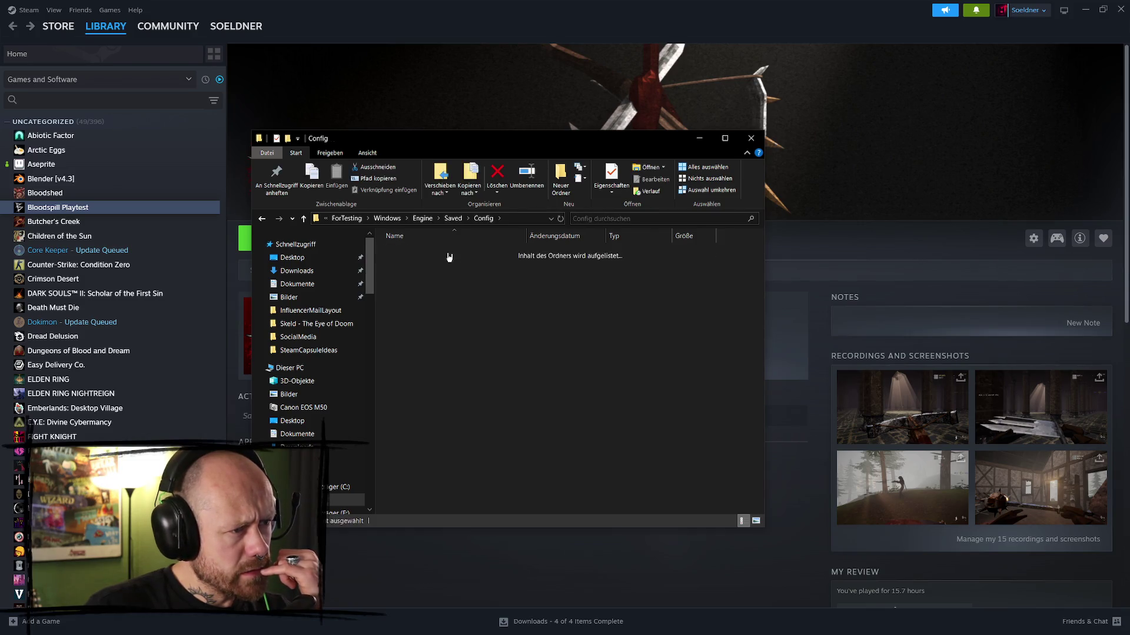
- Browse the test build's Engine Extras, Content (SlateDebug, Slate) and Binaries\ThirdParty folders
{"action": "key", "text": "alt+Up"}
{"action": "key", "text": "alt+Up"}
{"action": "key", "text": "alt+Up"}
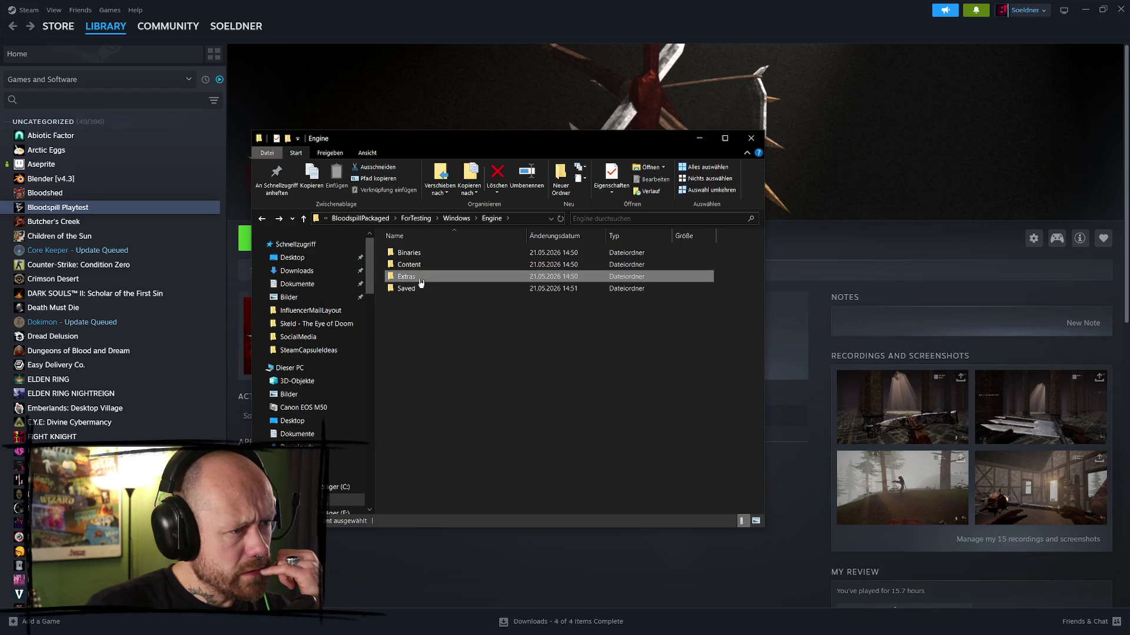
{"action": "double_click", "coordinate": [414, 277]}
{"action": "key", "text": "alt+Up"}
{"action": "double_click", "coordinate": [433, 265]}
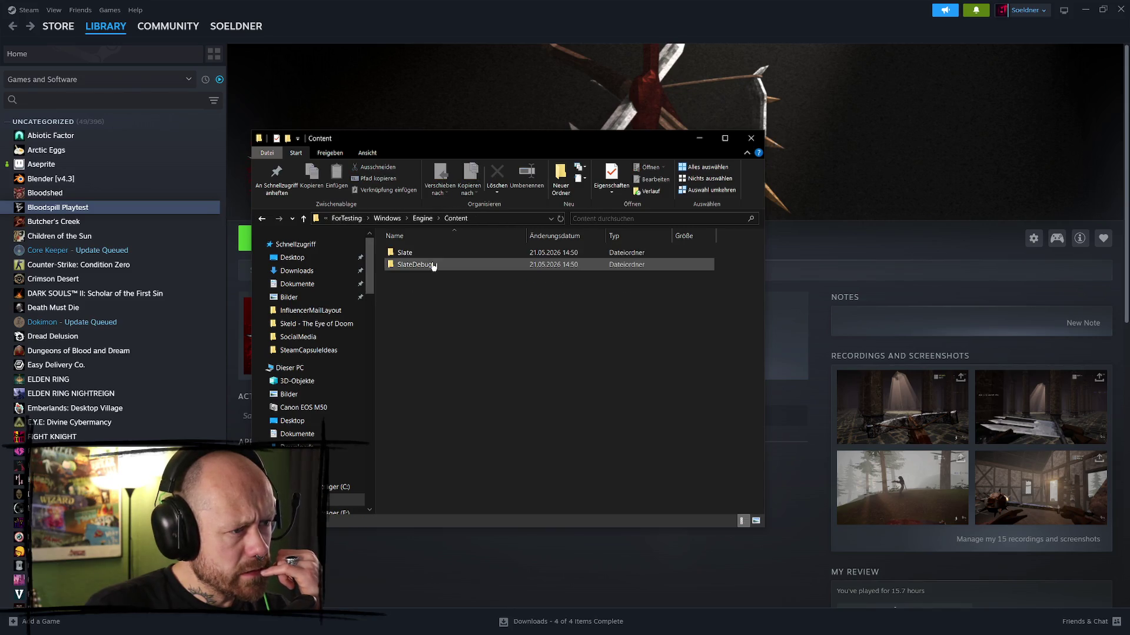
{"action": "double_click", "coordinate": [437, 265]}
{"action": "key", "text": "alt+Up"}
{"action": "double_click", "coordinate": [444, 253]}
{"action": "key", "text": "alt+Up"}
{"action": "key", "text": "alt+Up"}
{"action": "double_click", "coordinate": [443, 255]}
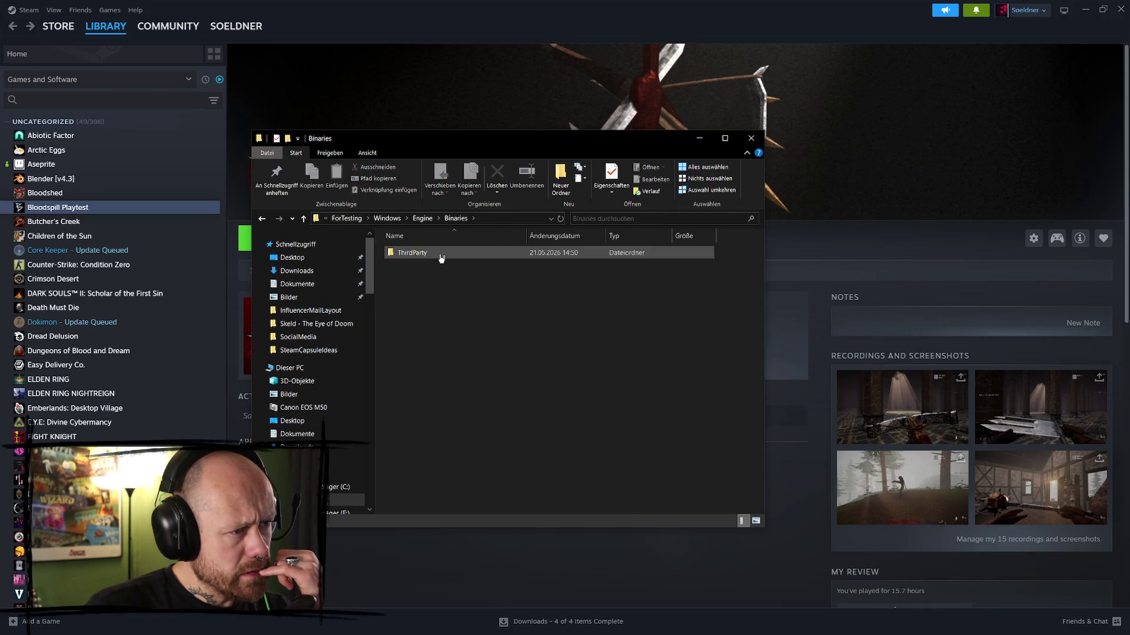
{"action": "double_click", "coordinate": [441, 254]}
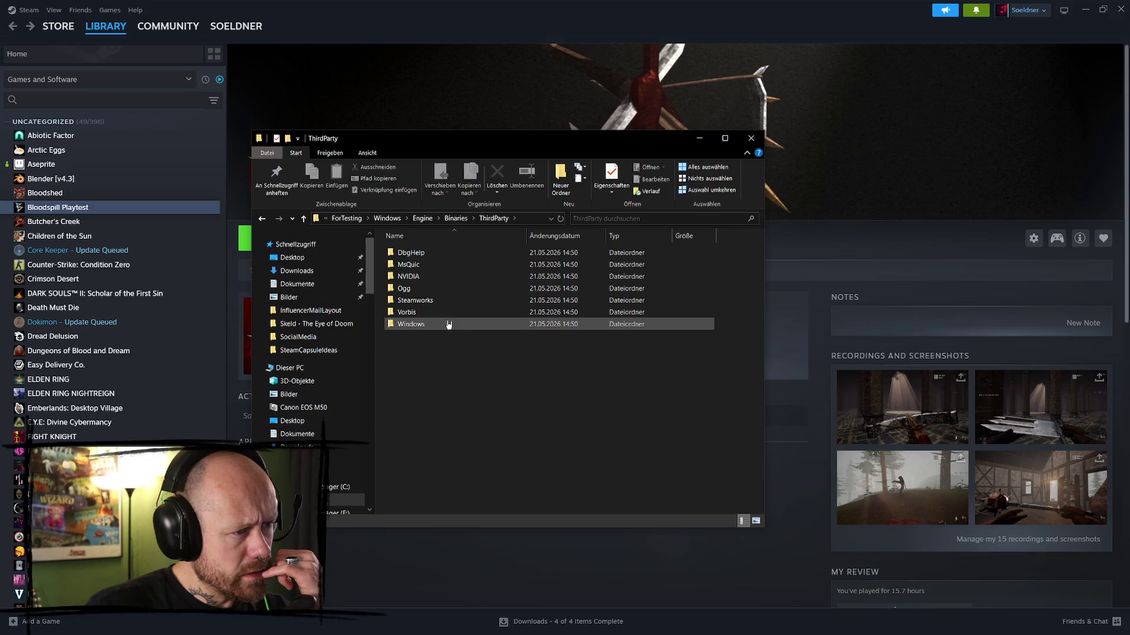
{"action": "key", "text": "alt+Up"}
{"action": "key", "text": "alt+Up"}
{"action": "key", "text": "alt+Up"}
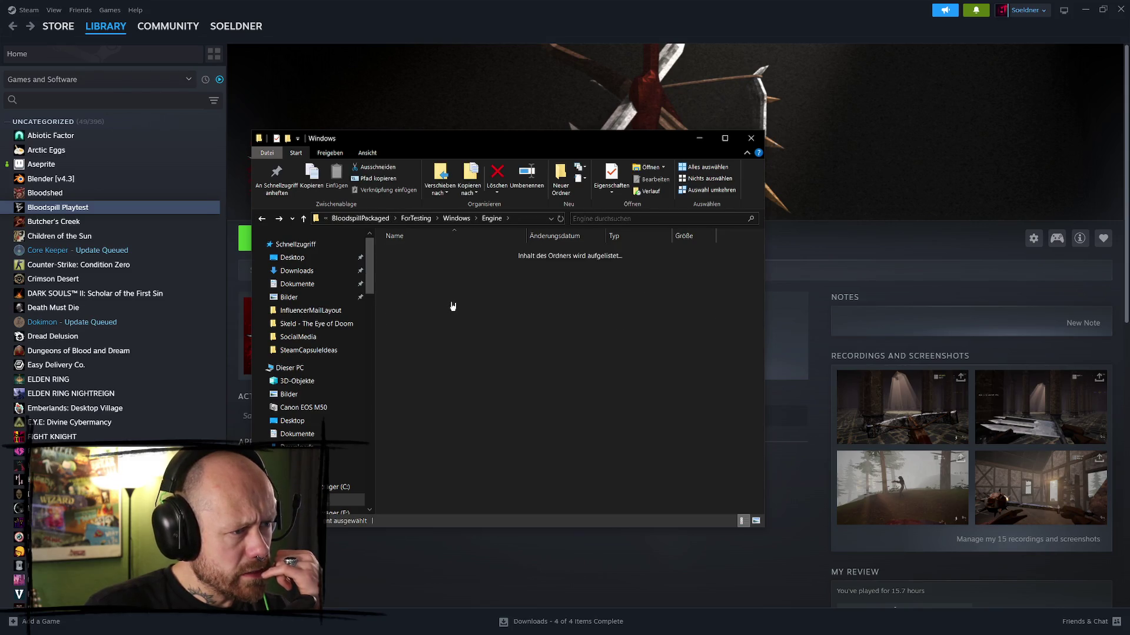
- Inspect the BloodSpill game folder's Saved\Logs, Saved\SaveGames and Binaries folders
{"action": "double_click", "coordinate": [445, 254]}
{"action": "double_click", "coordinate": [442, 277]}
{"action": "double_click", "coordinate": [440, 266]}
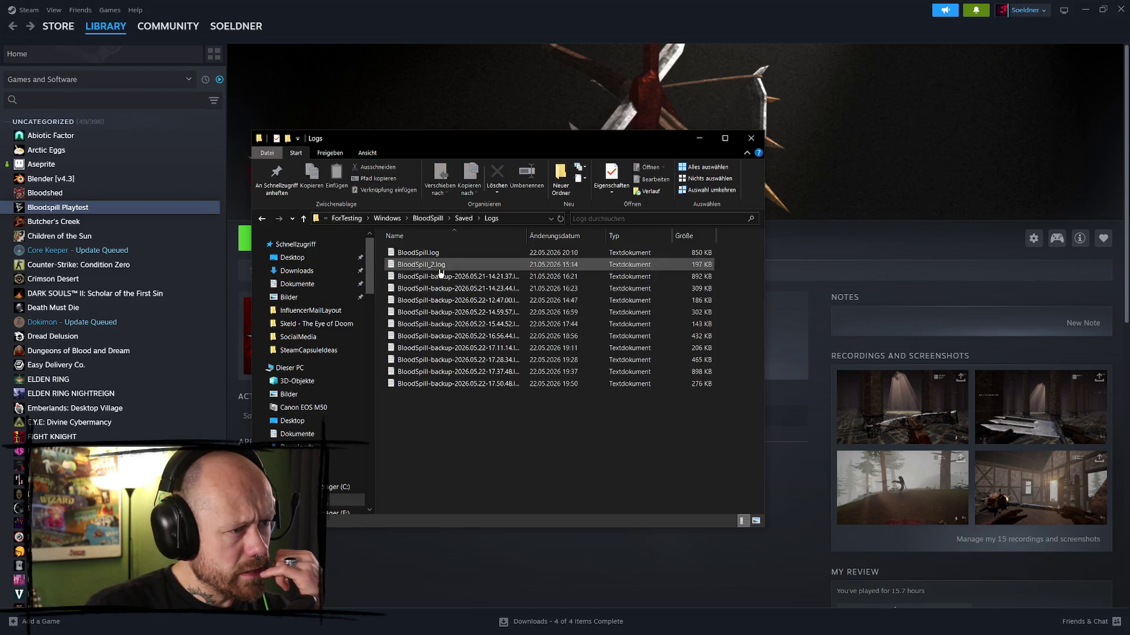
{"action": "key", "text": "alt+Up"}
{"action": "double_click", "coordinate": [434, 277]}
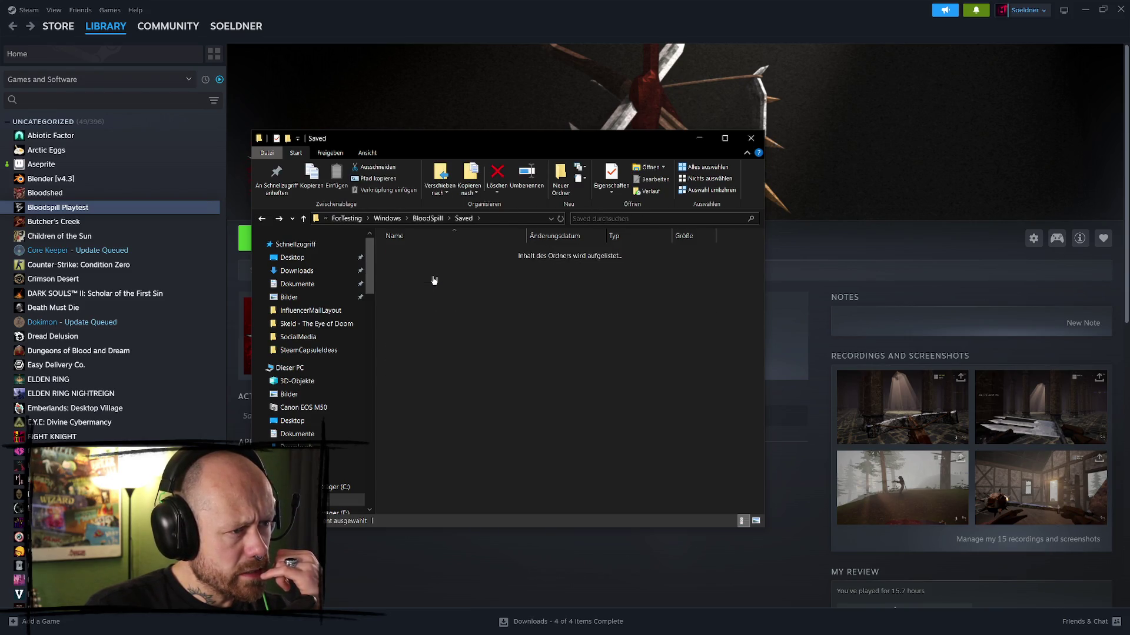
{"action": "key", "text": "alt+Up"}
{"action": "key", "text": "alt+Up"}
{"action": "double_click", "coordinate": [450, 254]}
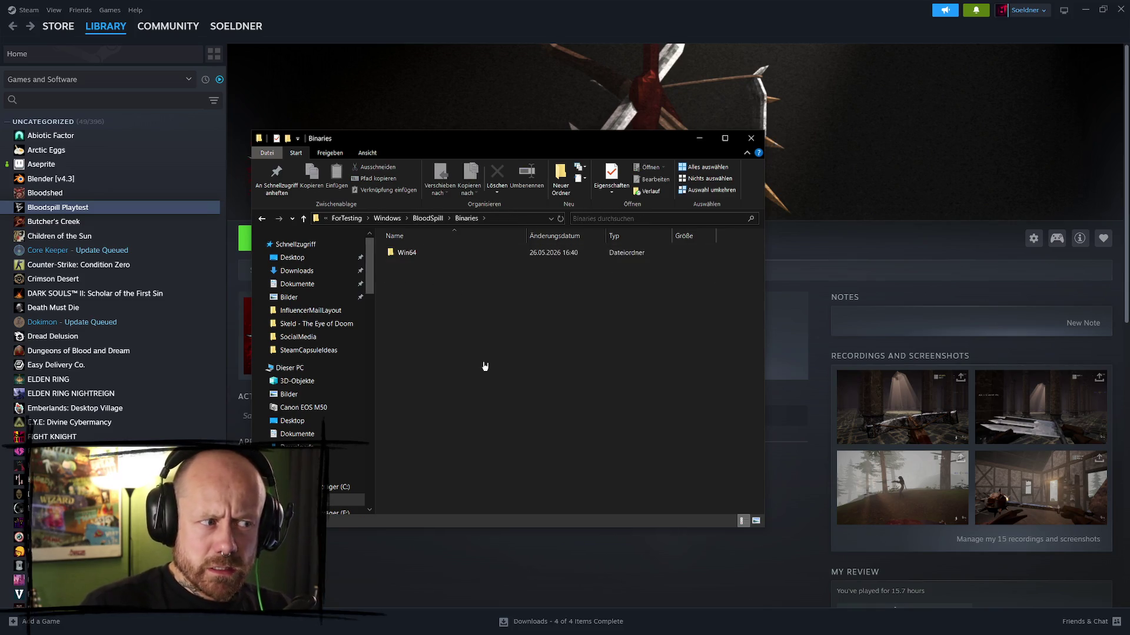
{"action": "key", "text": "alt+Up"}
{"action": "key", "text": "alt+Up"}
- Step up to ForTesting, reopen the Windows build, then go back to BloodspillPackaged
{"action": "left_click", "coordinate": [471, 353]}
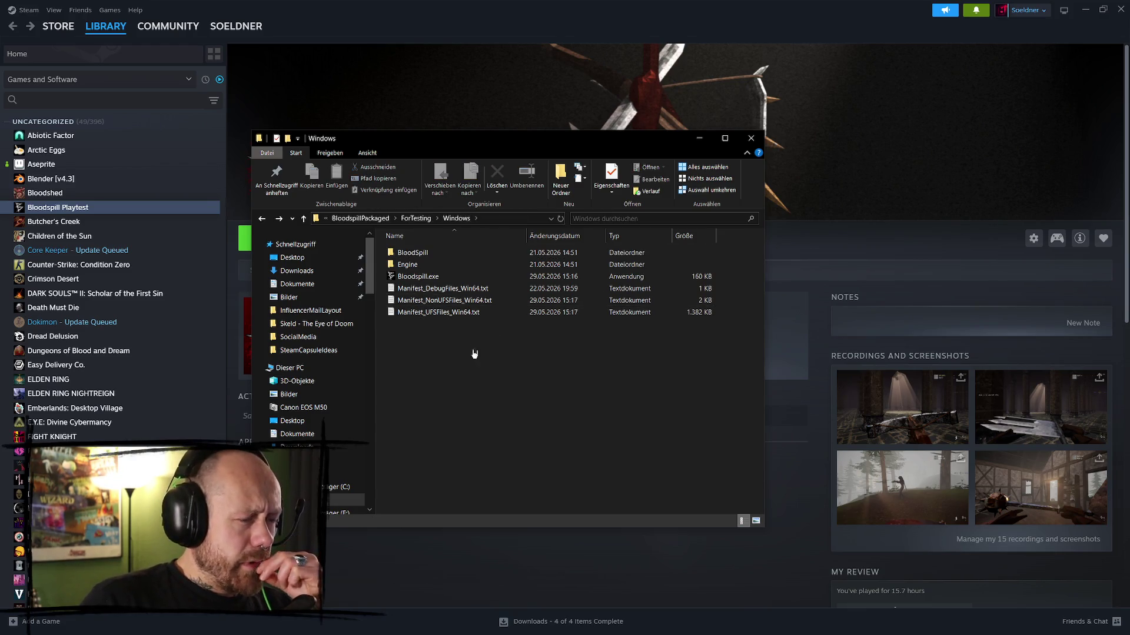
{"action": "mouse_move", "coordinate": [446, 280]}
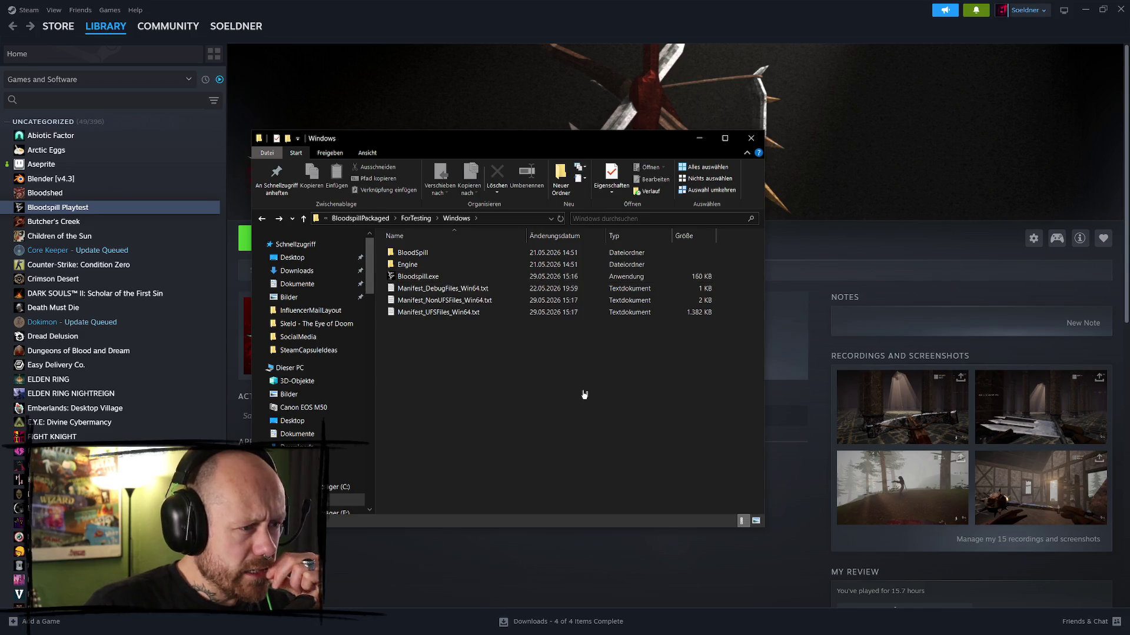
{"action": "left_click", "coordinate": [416, 218]}
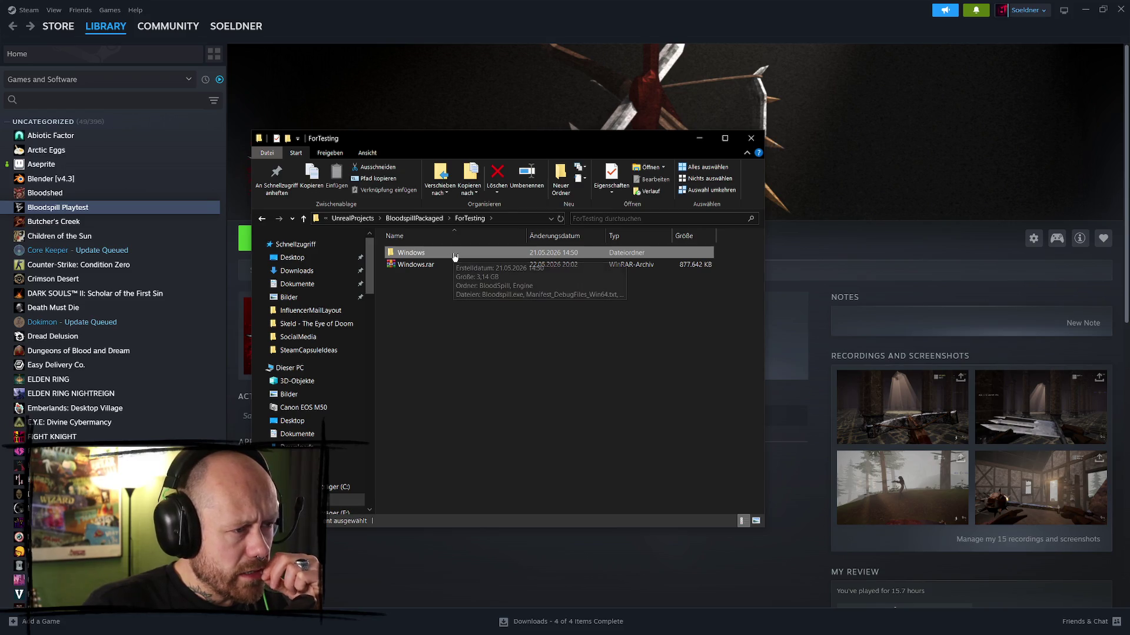
{"action": "key", "text": "Return"}
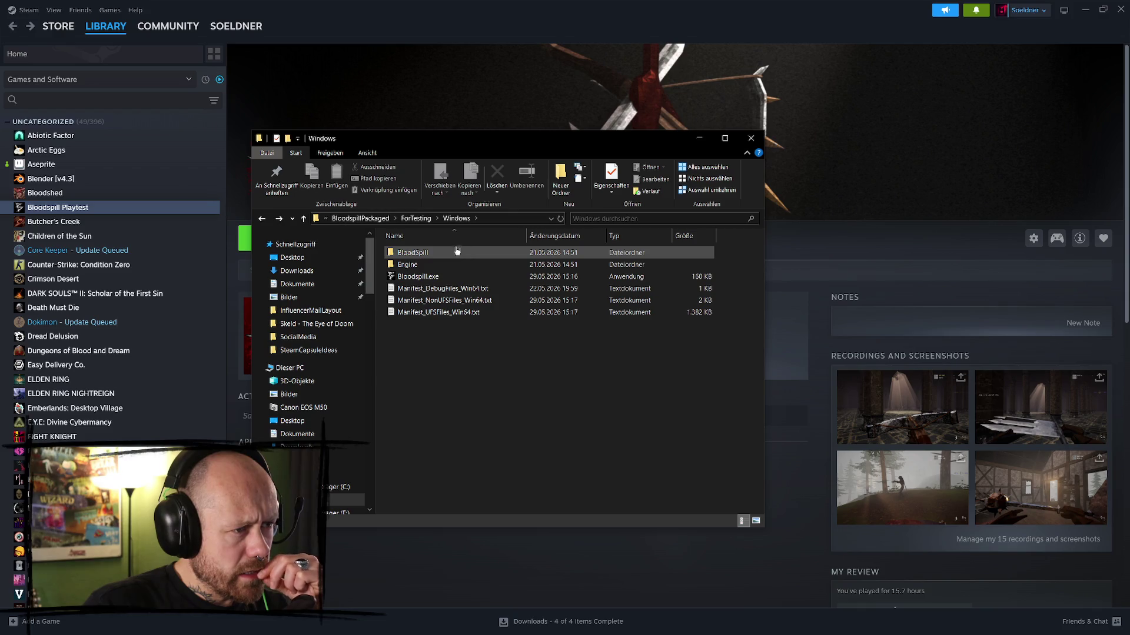
{"action": "key", "text": "BackSpace"}
{"action": "key", "text": "BackSpace"}
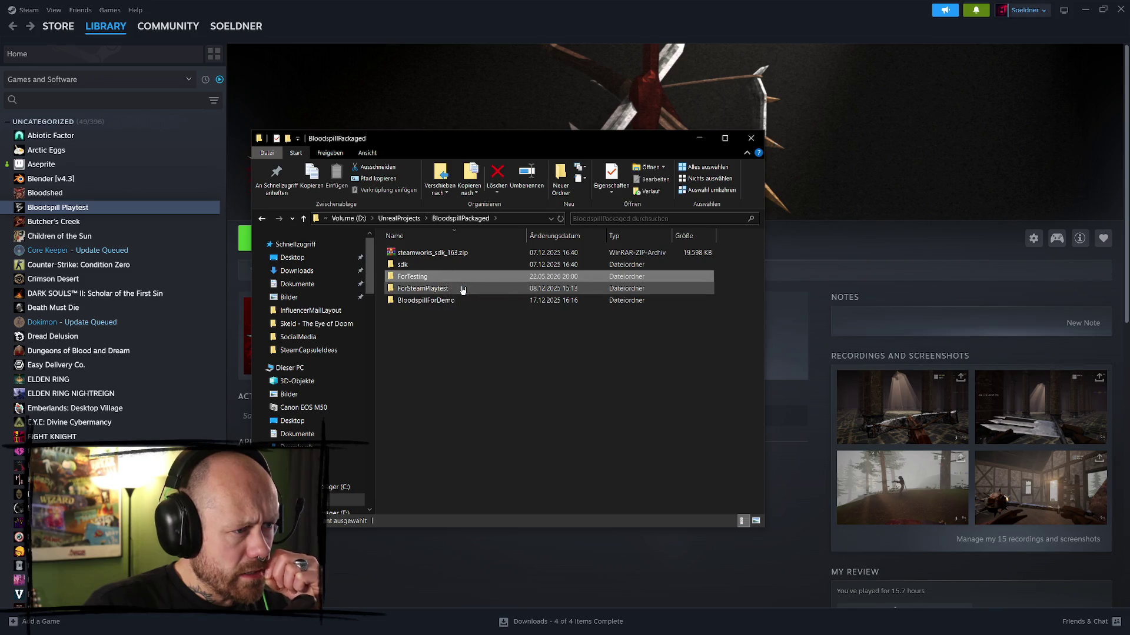
- Peek into the sdk and test build Engine folders, then go up to UnrealProjects
{"action": "double_click", "coordinate": [437, 269]}
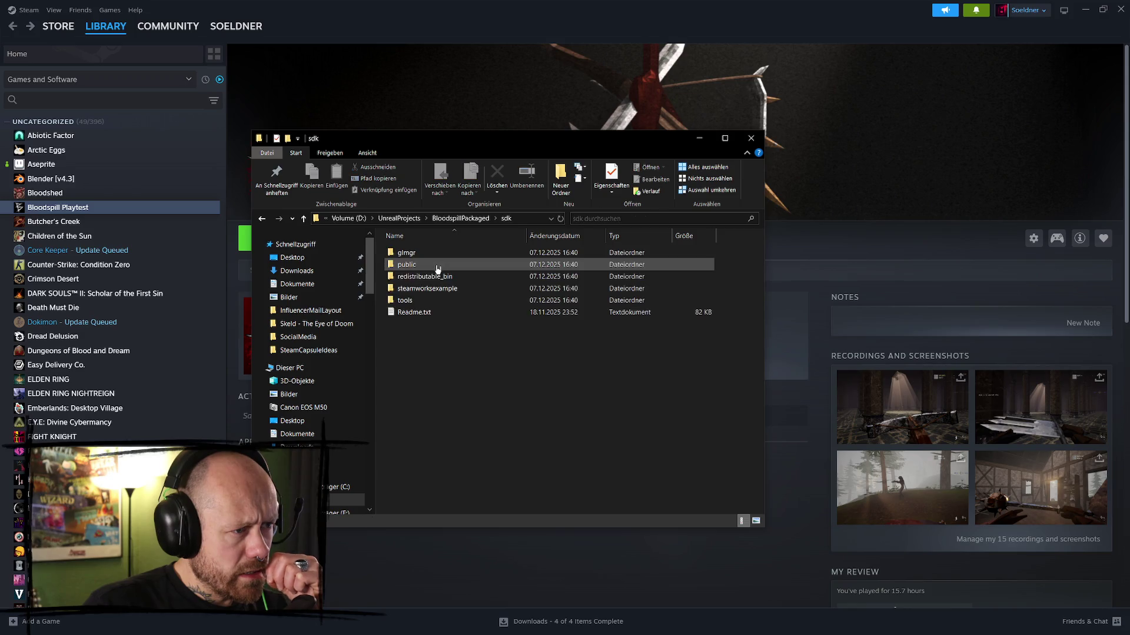
{"action": "key", "text": "alt+Left"}
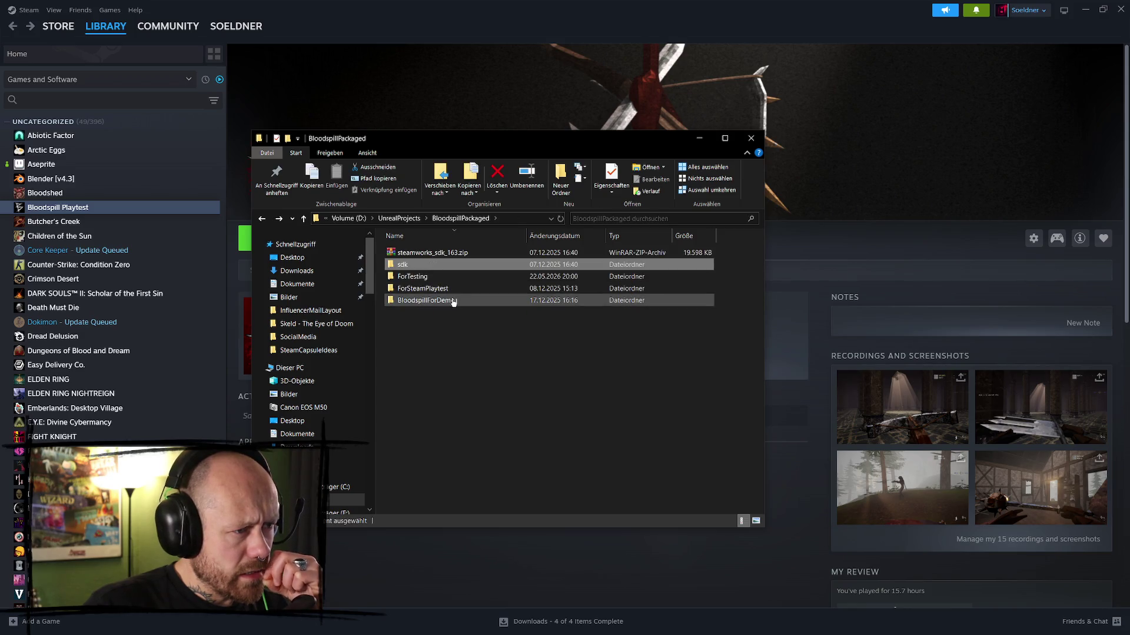
{"action": "mouse_move", "coordinate": [453, 303]}
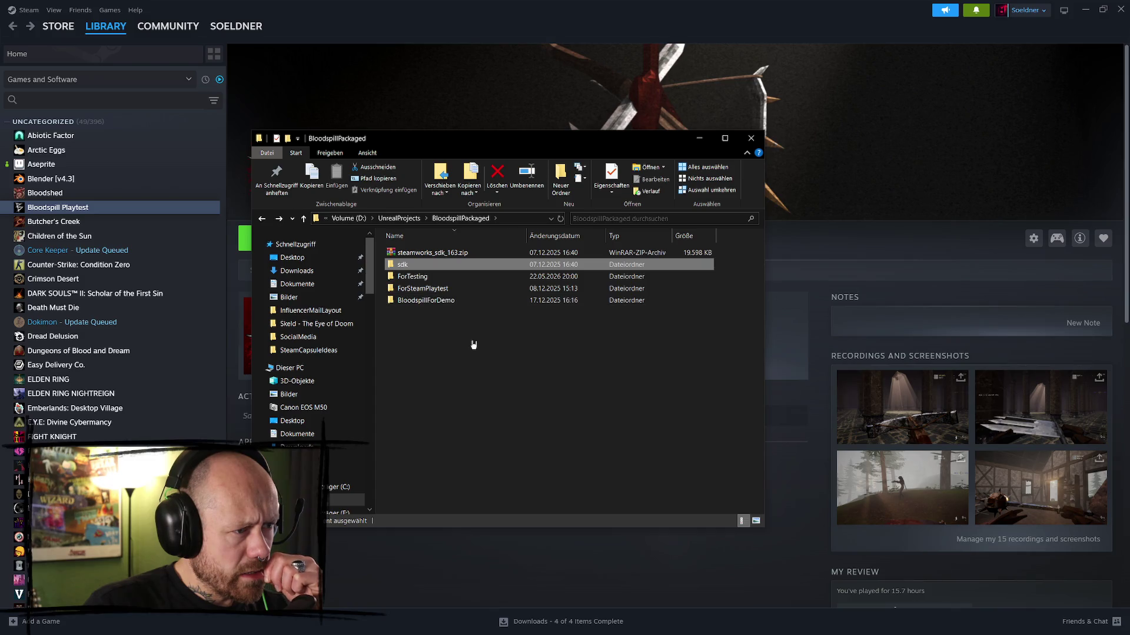
{"action": "left_click", "coordinate": [466, 335]}
{"action": "key", "text": "alt+Left"}
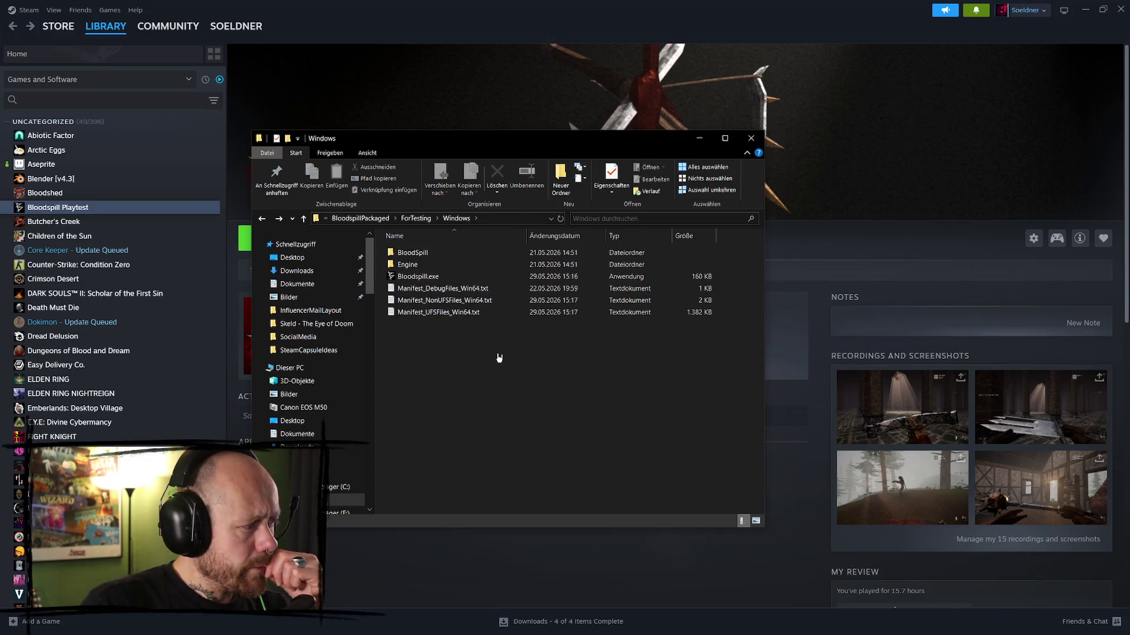
{"action": "double_click", "coordinate": [438, 264]}
{"action": "key", "text": "alt+Up"}
{"action": "key", "text": "alt+Up"}
{"action": "key", "text": "alt+Up"}
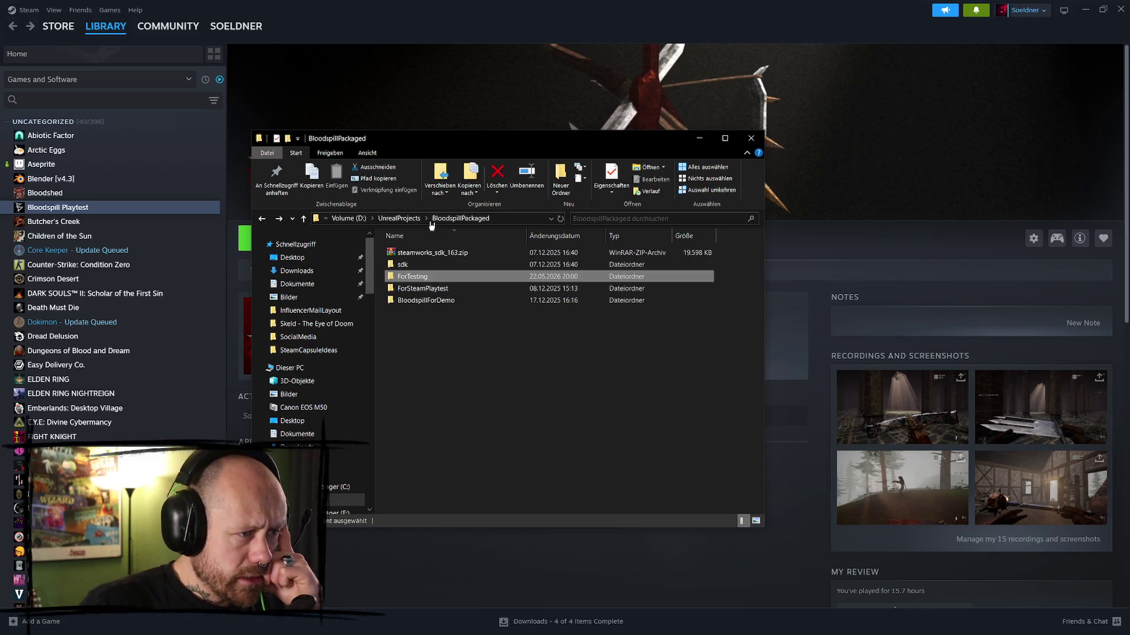
{"action": "key", "text": "alt+Up"}
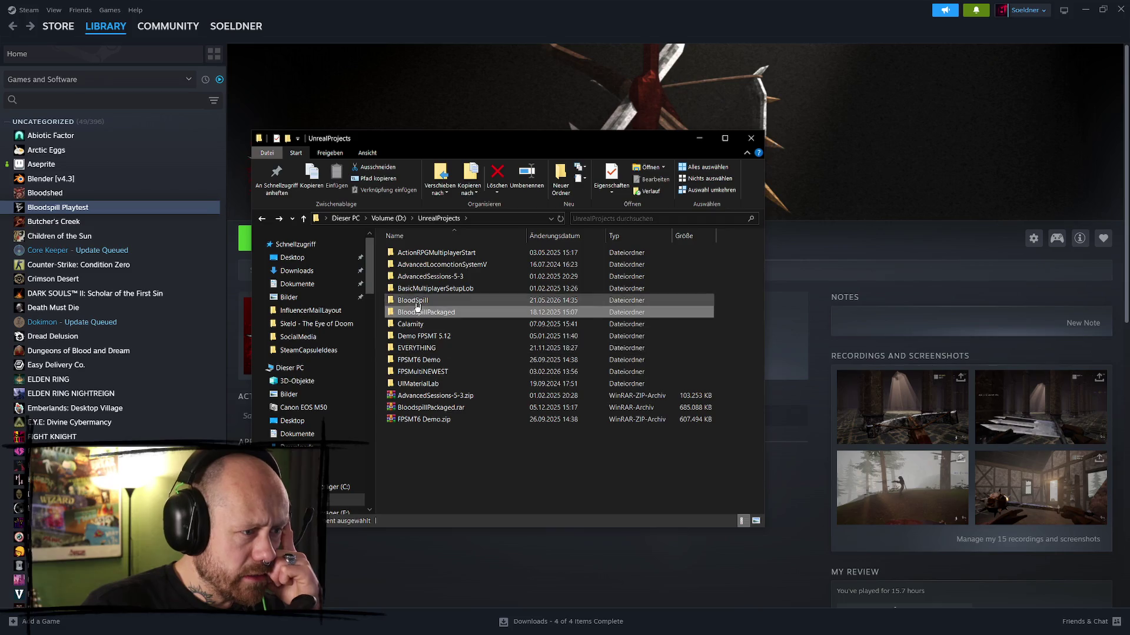
- Glance through the BloodSpill project's Config, Content and Saved folders, then return to UnrealProjects
{"action": "double_click", "coordinate": [428, 301]}
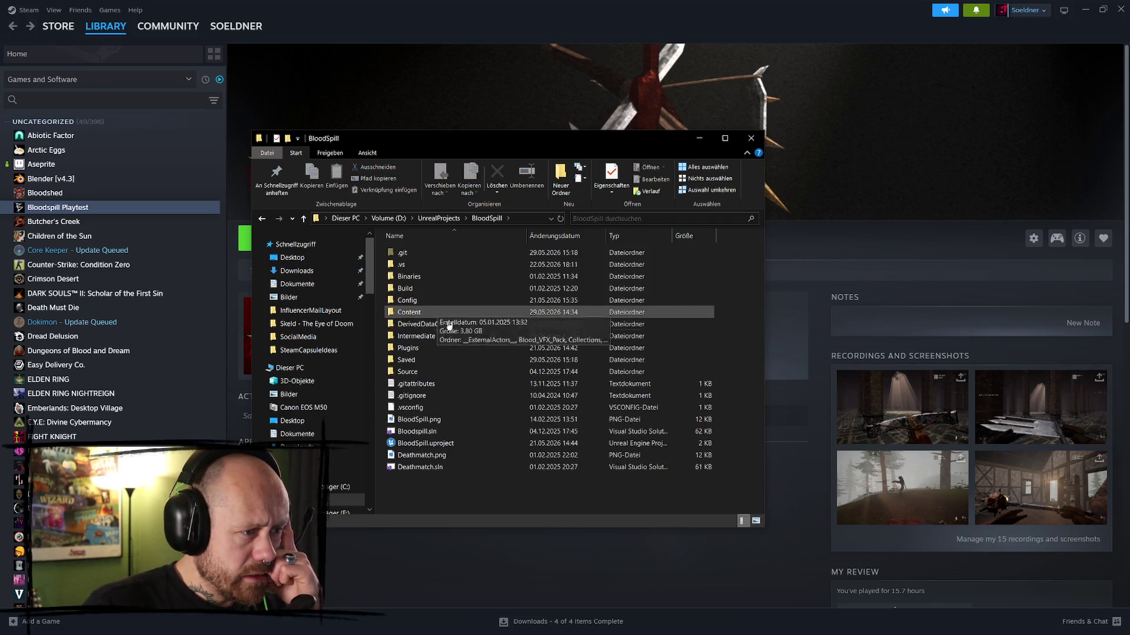
{"action": "double_click", "coordinate": [426, 302]}
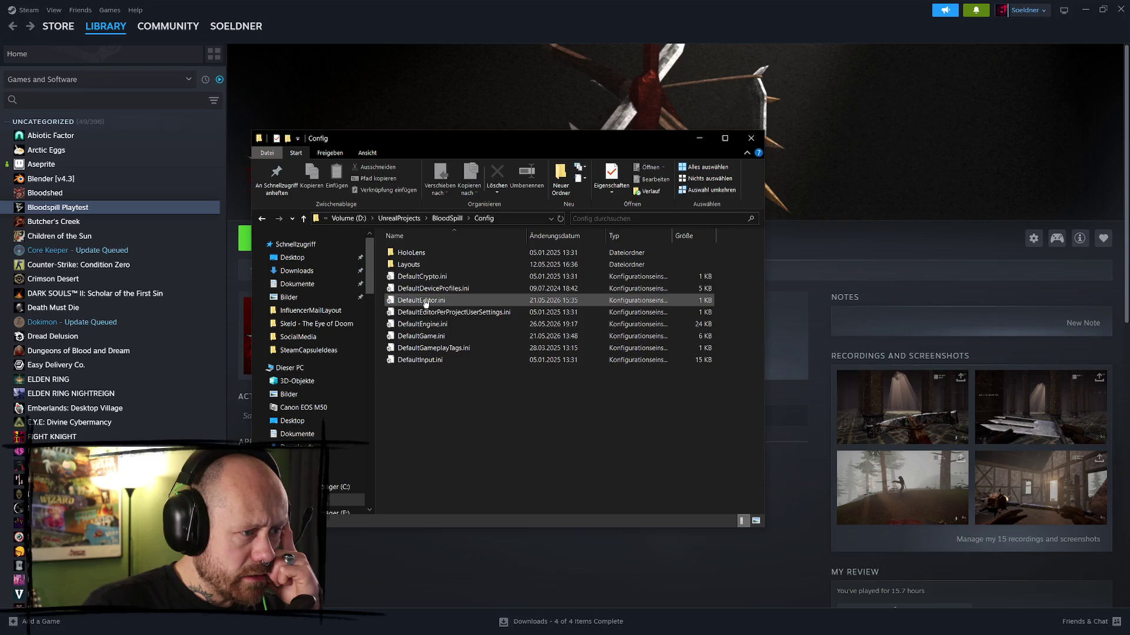
{"action": "key", "text": "BackSpace"}
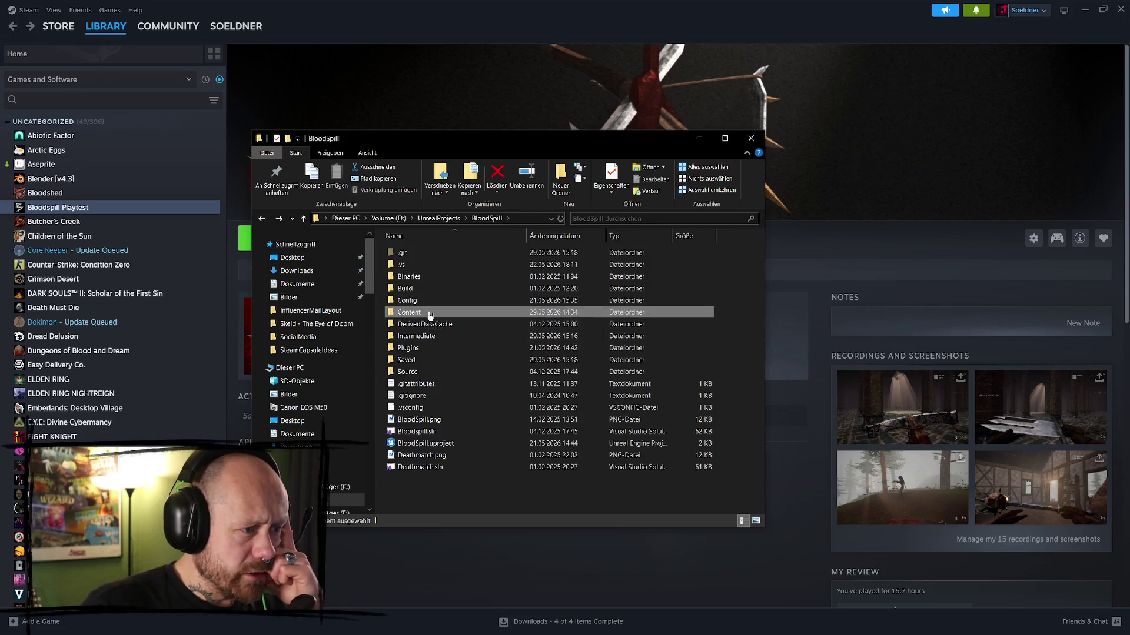
{"action": "double_click", "coordinate": [430, 313]}
{"action": "key", "text": "BackSpace"}
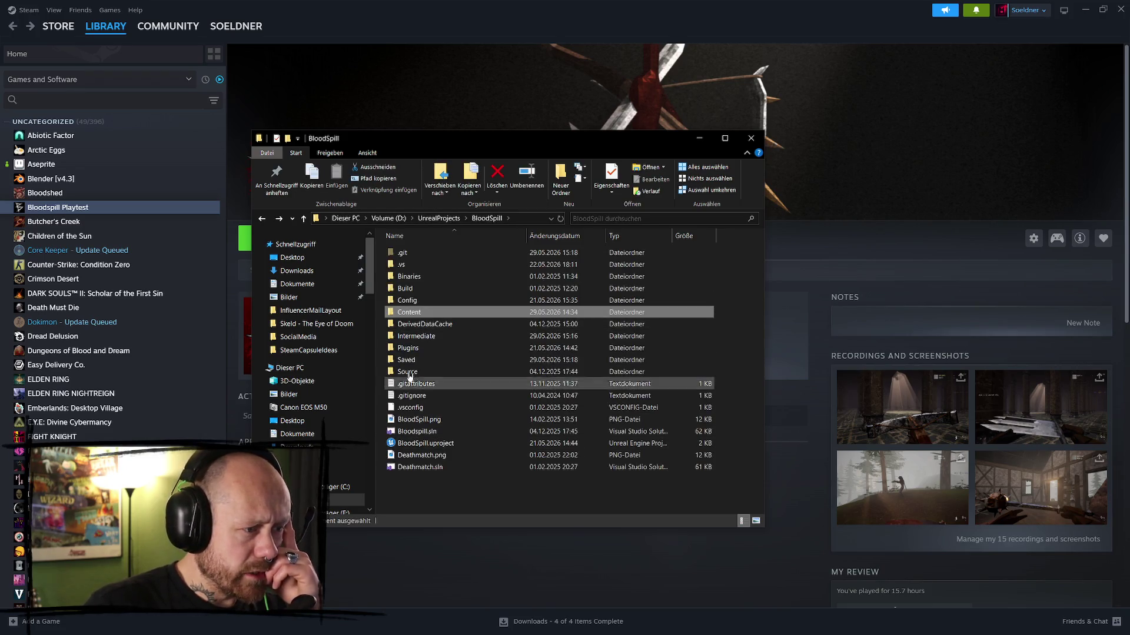
{"action": "double_click", "coordinate": [424, 363]}
{"action": "key", "text": "alt+Up"}
{"action": "key", "text": "alt+Up"}
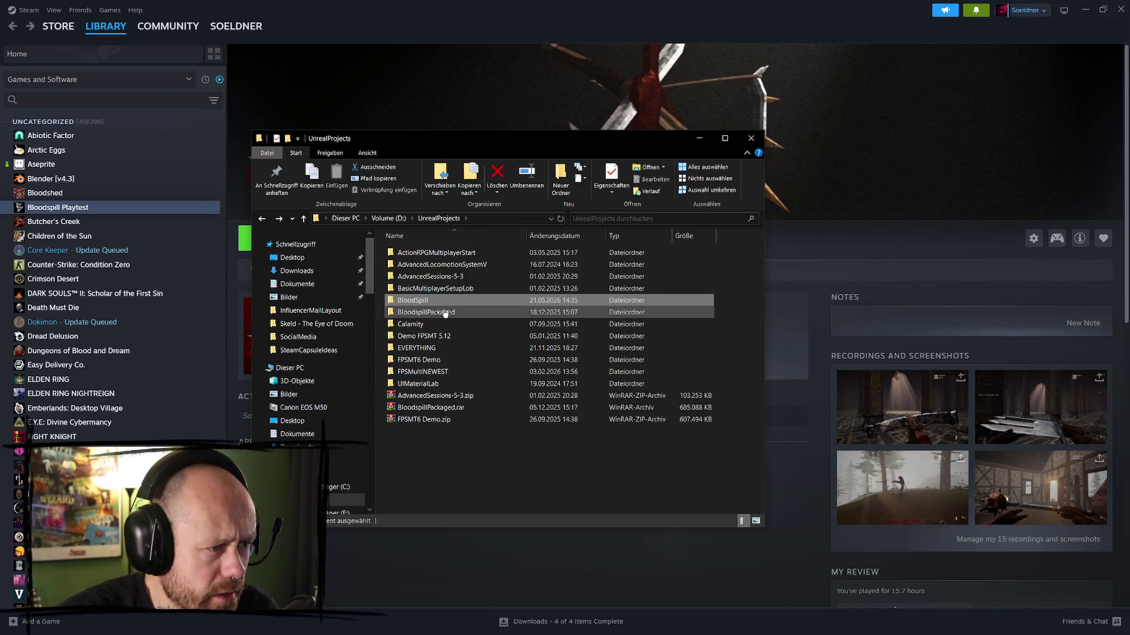
- Open BloodSpill > Saved > SaveGames and select SavedPlayerStats.sav
{"action": "double_click", "coordinate": [453, 301]}
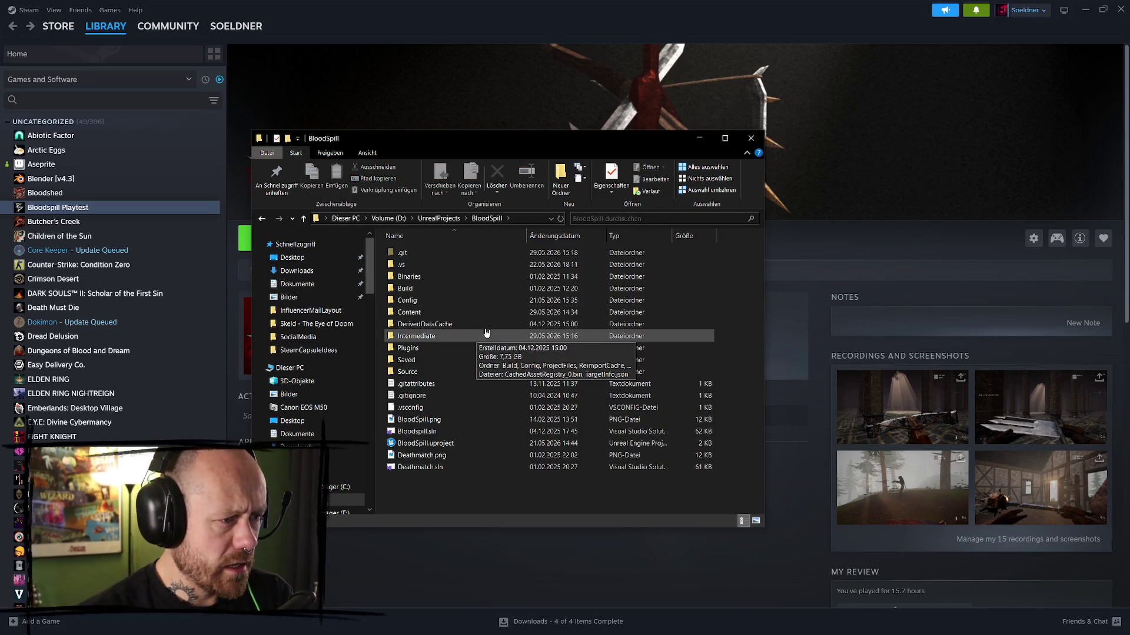
{"action": "mouse_move", "coordinate": [483, 336]}
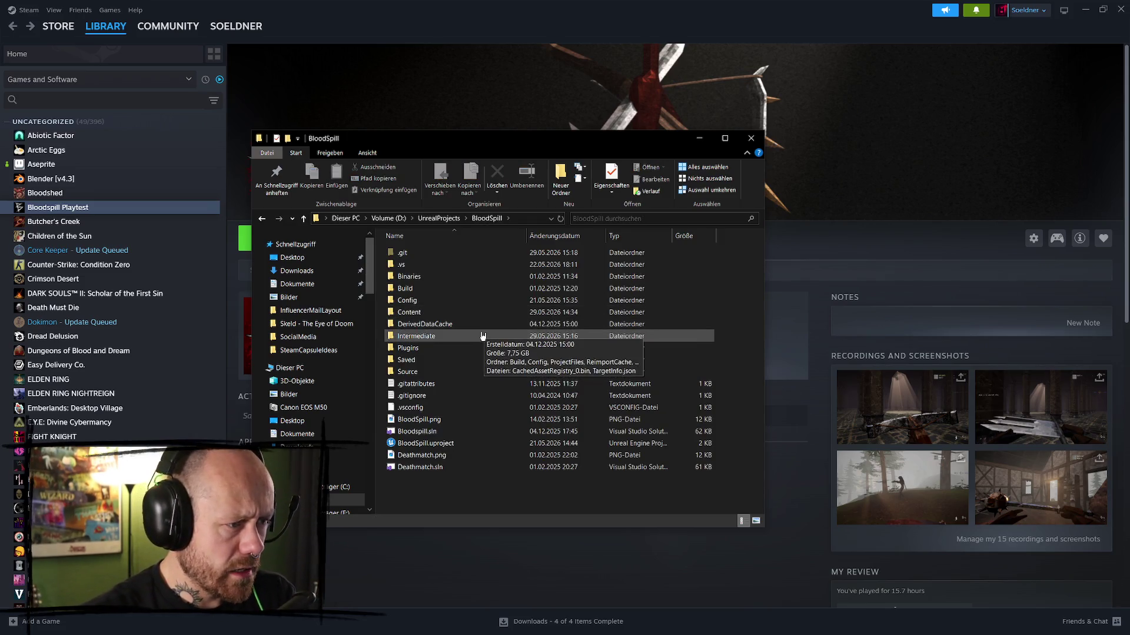
{"action": "double_click", "coordinate": [425, 361]}
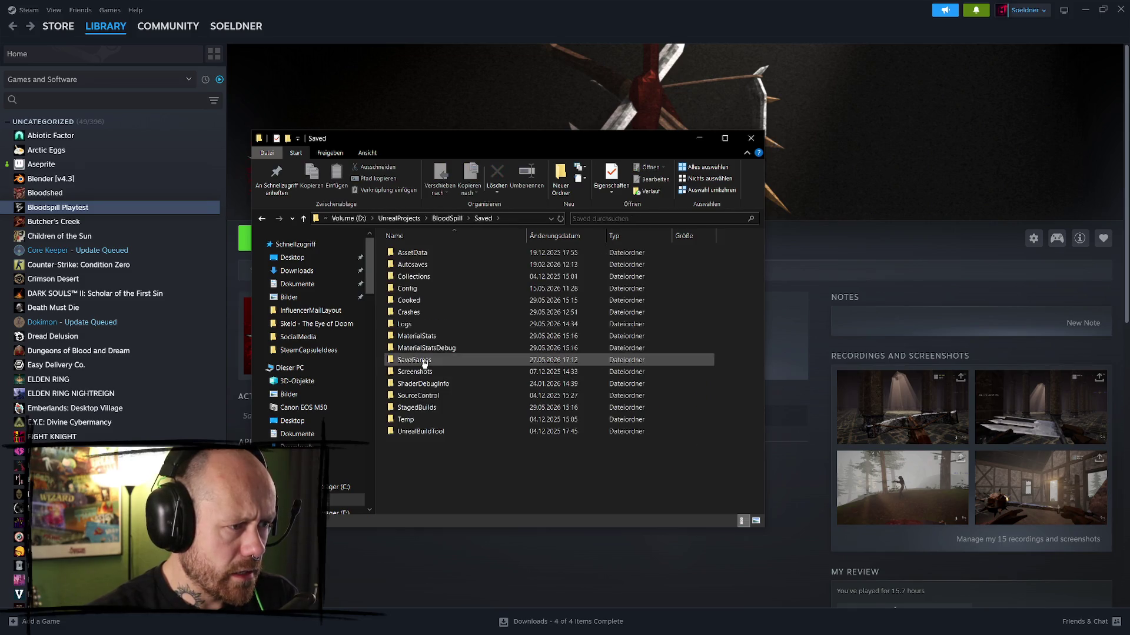
{"action": "double_click", "coordinate": [433, 289]}
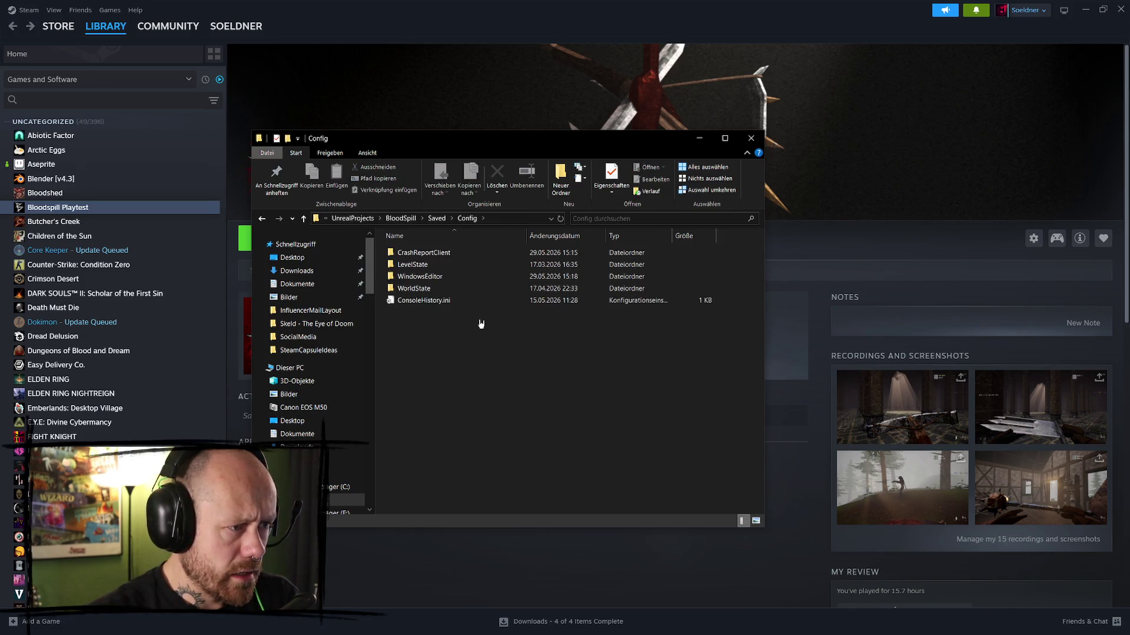
{"action": "key", "text": "alt+Left"}
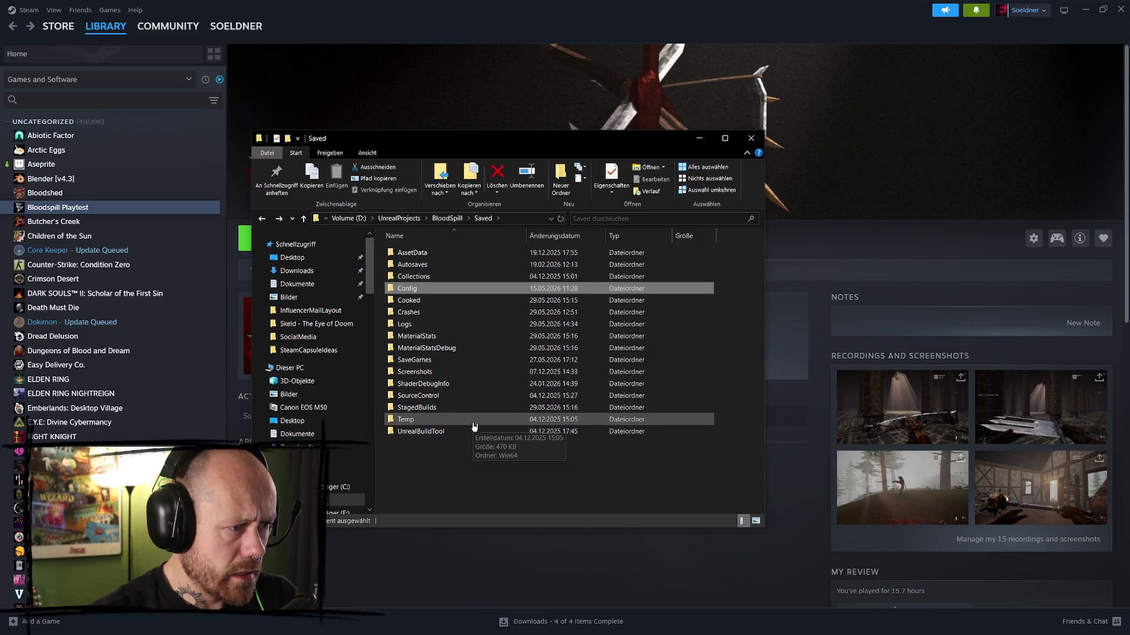
{"action": "double_click", "coordinate": [438, 360]}
{"action": "left_click", "coordinate": [450, 255]}
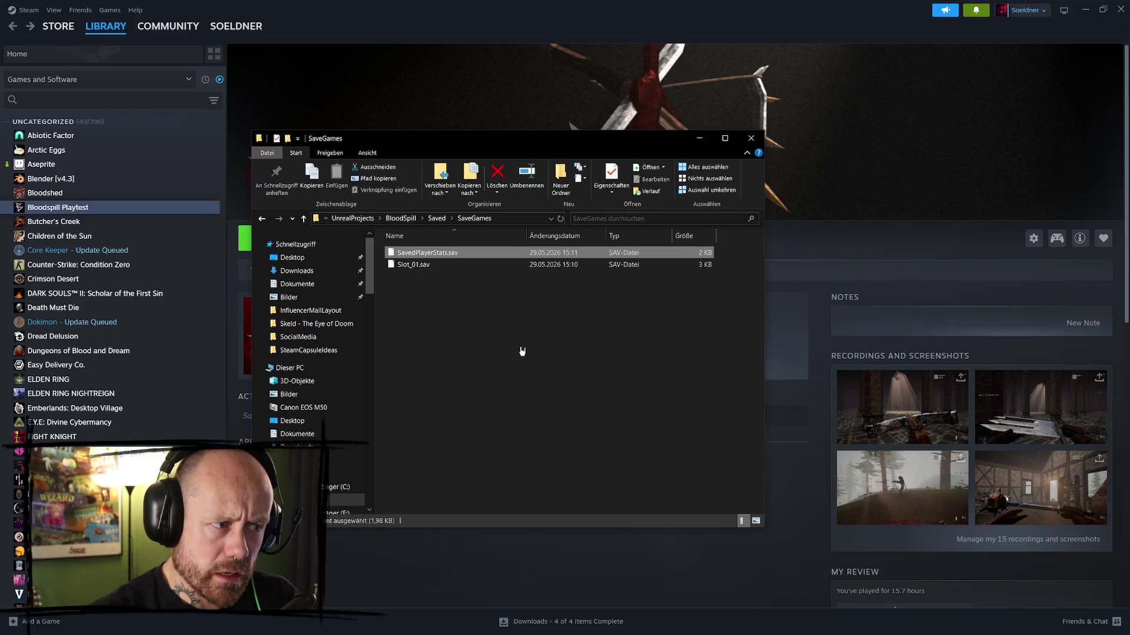
- Close File Explorer and minimize Steam to show the desktop
{"action": "left_click", "coordinate": [751, 138]}
{"action": "left_click", "coordinate": [1121, 9]}
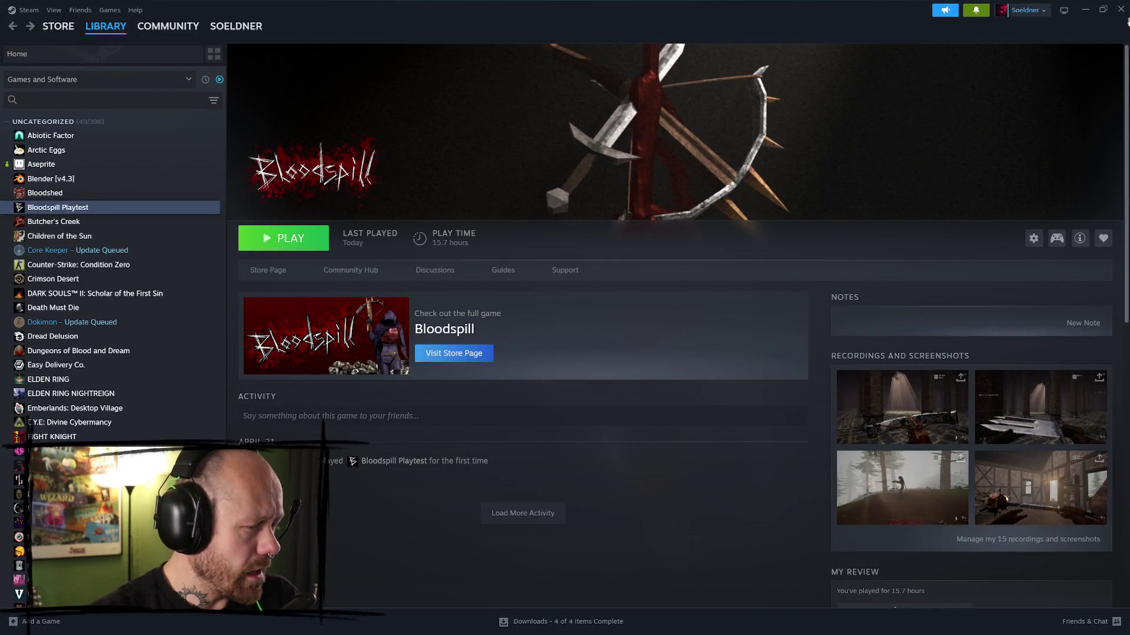
{"action": "left_click", "coordinate": [1081, 14]}
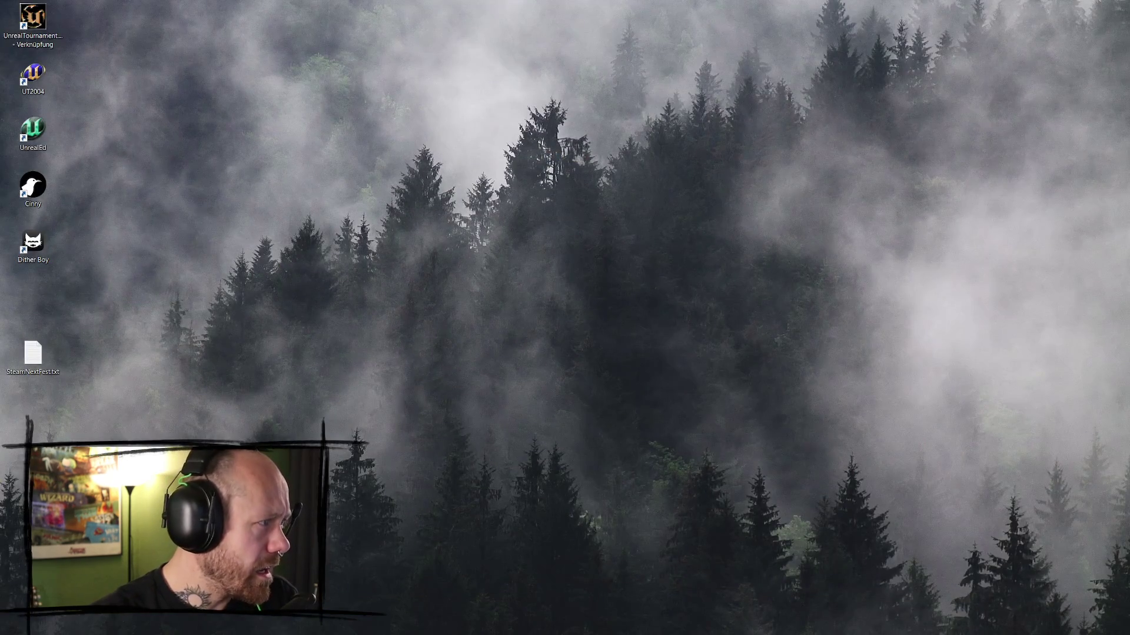
- Bring the Steam library back with Alt+Tab, then minimize it again
{"action": "key", "text": "alt+Tab"}
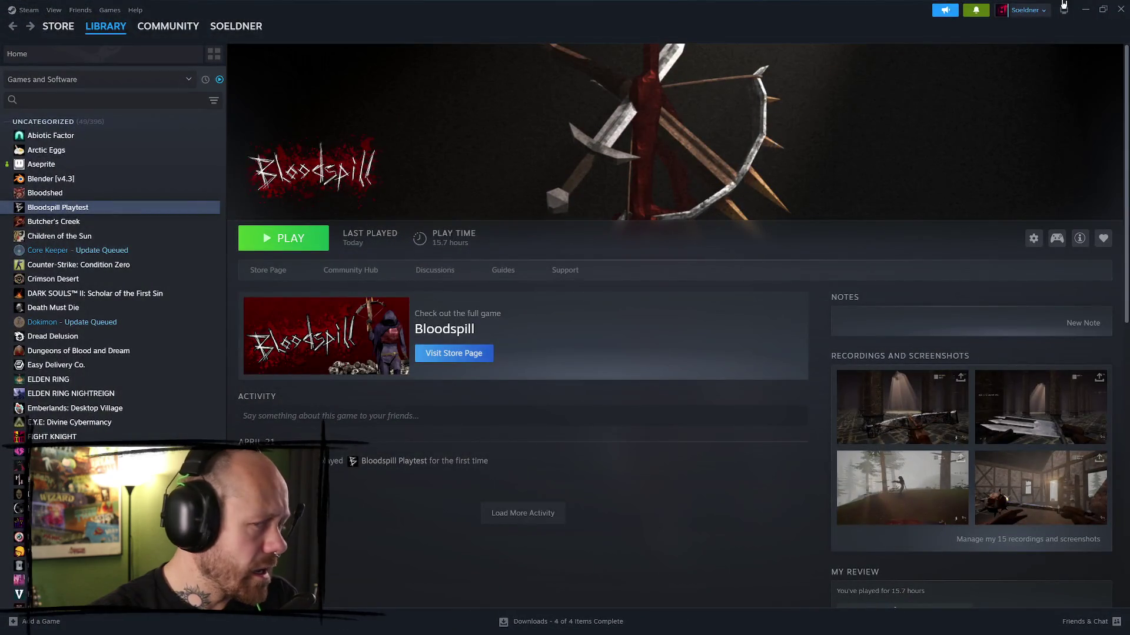
{"action": "left_click", "coordinate": [1085, 9]}
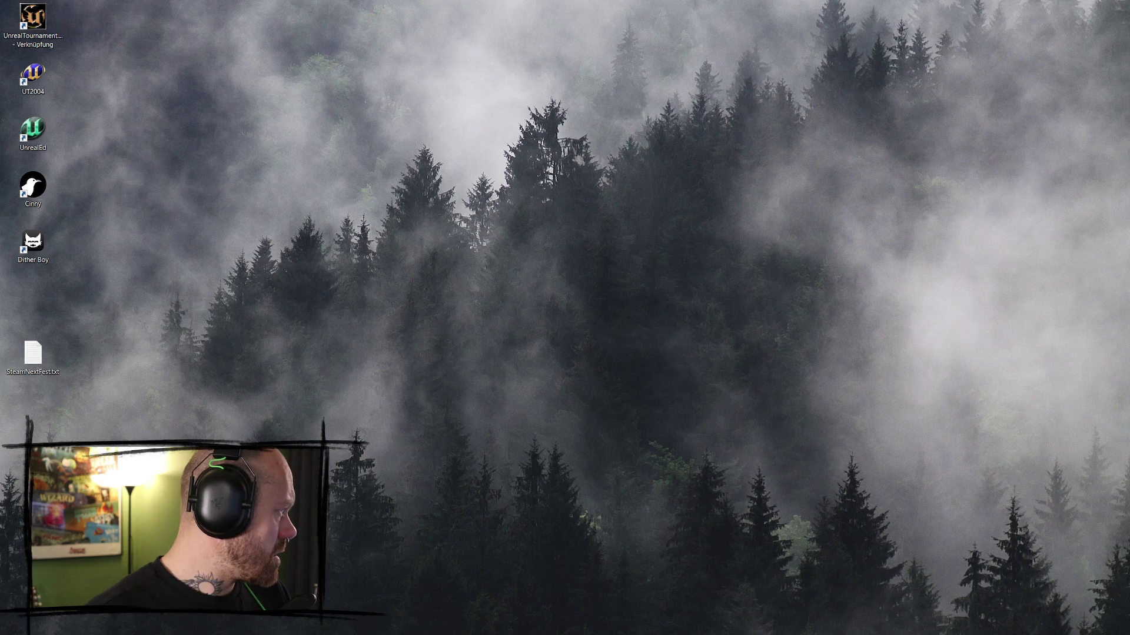
- Delete SavedPlayerStats.sav from the installed game's Bloodspill\Saved\SaveGames folder
{"action": "double_click", "coordinate": [338, 238]}
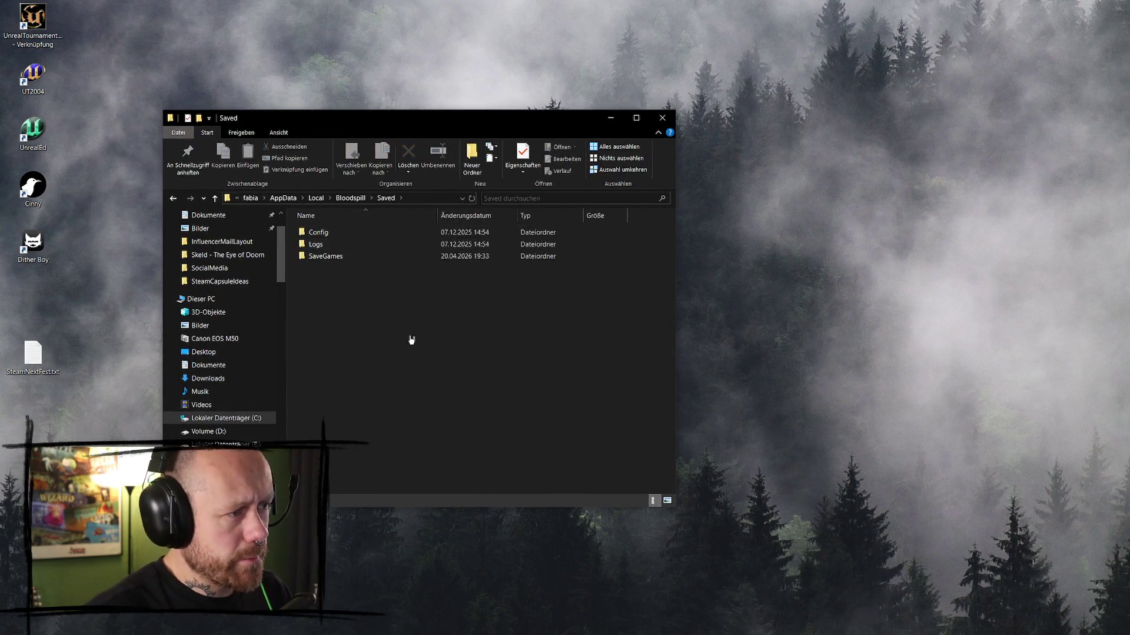
{"action": "double_click", "coordinate": [353, 258]}
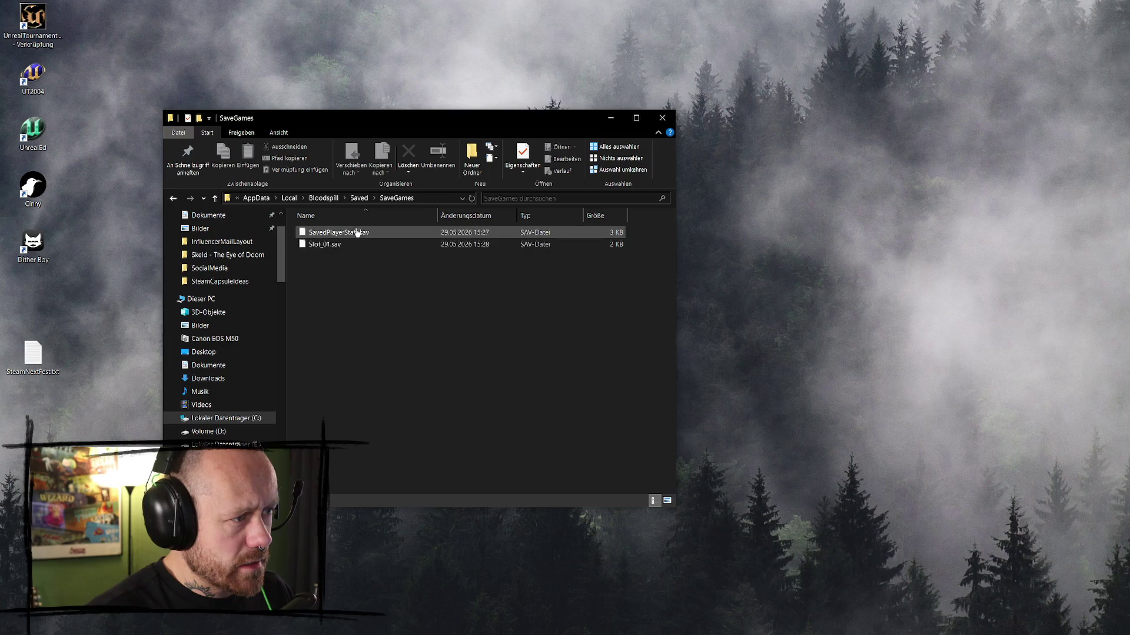
{"action": "left_click", "coordinate": [377, 233]}
{"action": "key", "text": "Delete"}
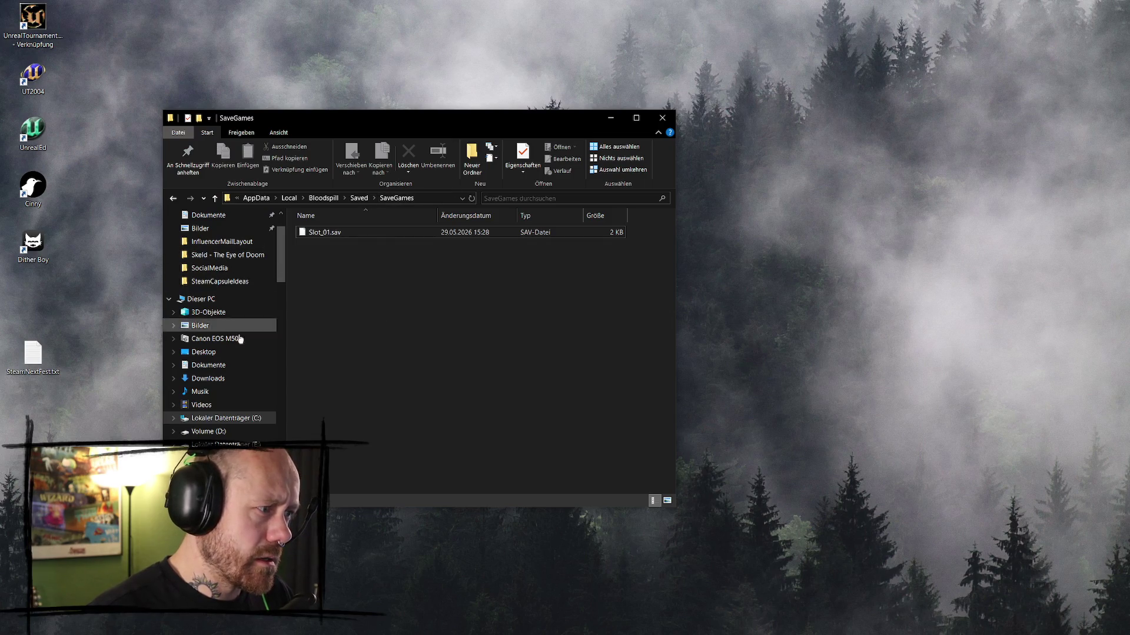
- Look at the C: drive and This PC, then close File Explorer
{"action": "left_click", "coordinate": [220, 417]}
{"action": "left_click", "coordinate": [200, 298]}
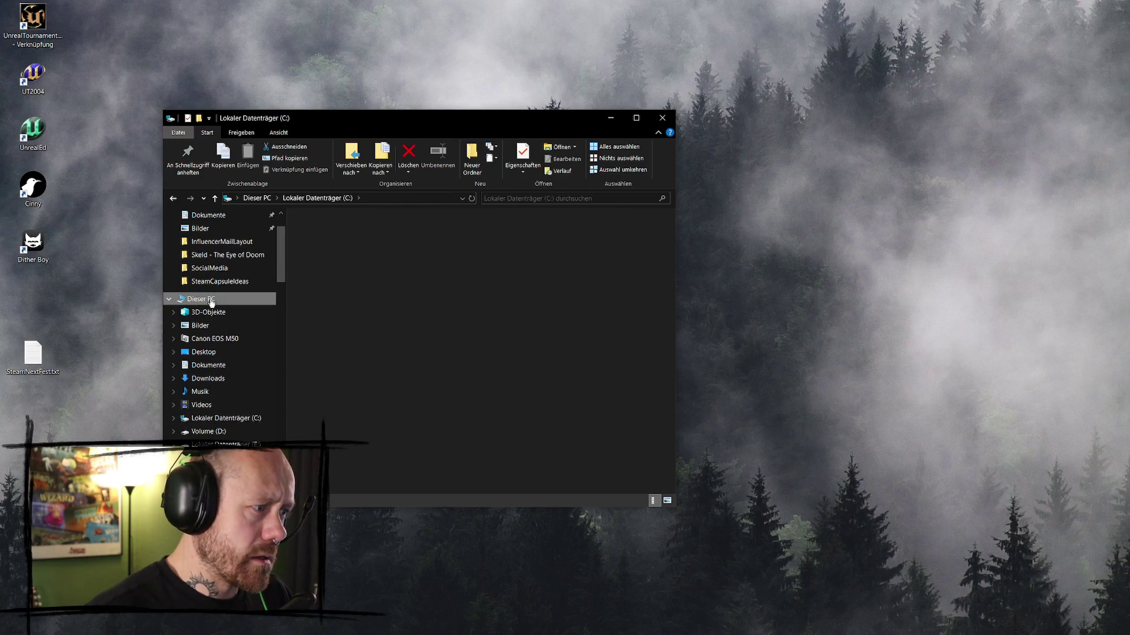
{"action": "left_click", "coordinate": [662, 118]}
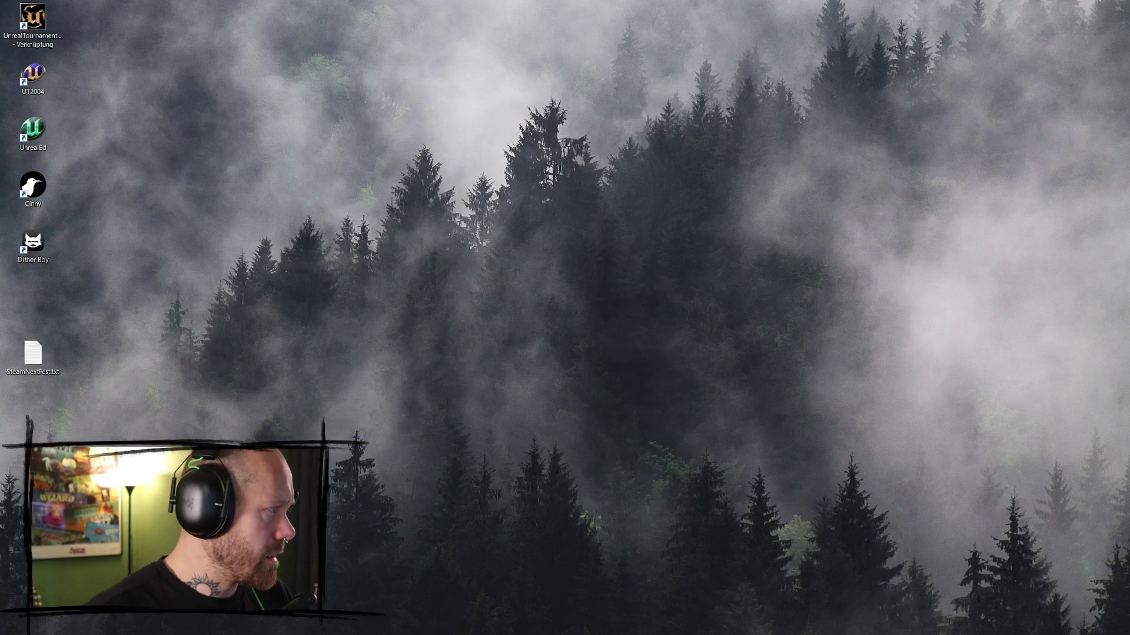
- Minimize the Unreal Editor and launch Bloodspill Playtest from the Steam library
{"action": "key", "text": "alt+Tab"}
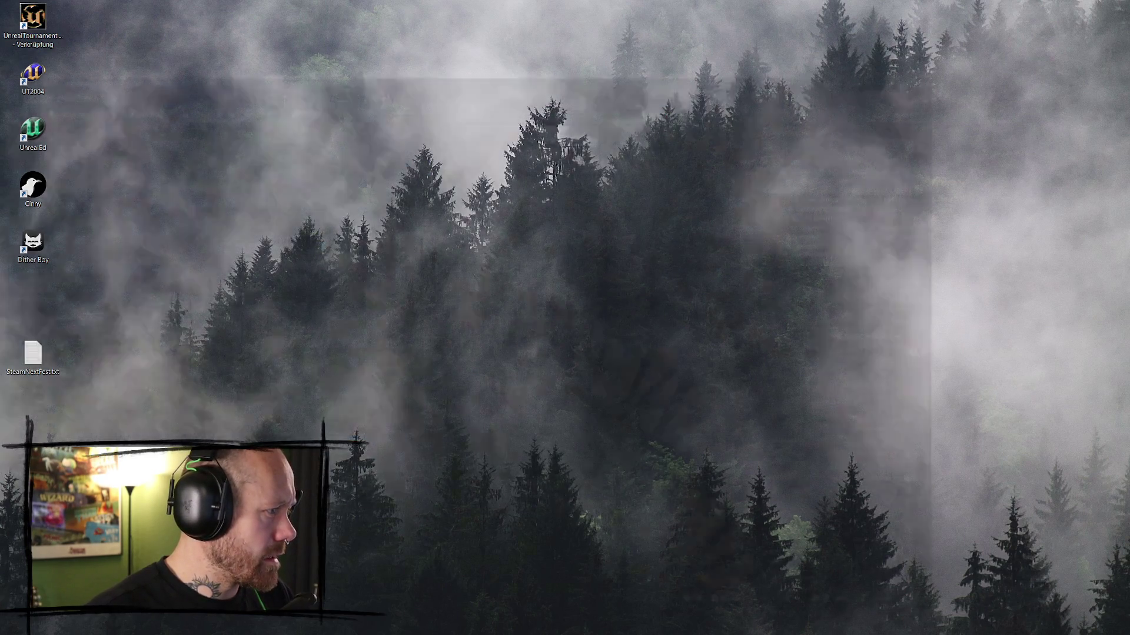
{"action": "left_click", "coordinate": [1069, 8]}
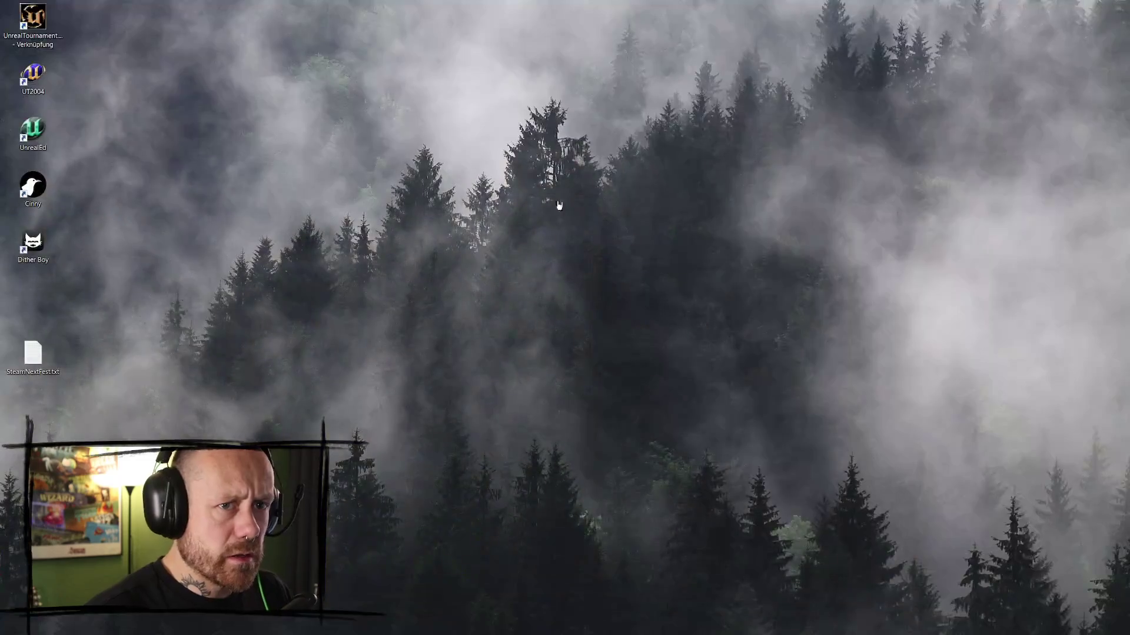
{"action": "key", "text": "alt+Tab"}
{"action": "left_click", "coordinate": [316, 236]}
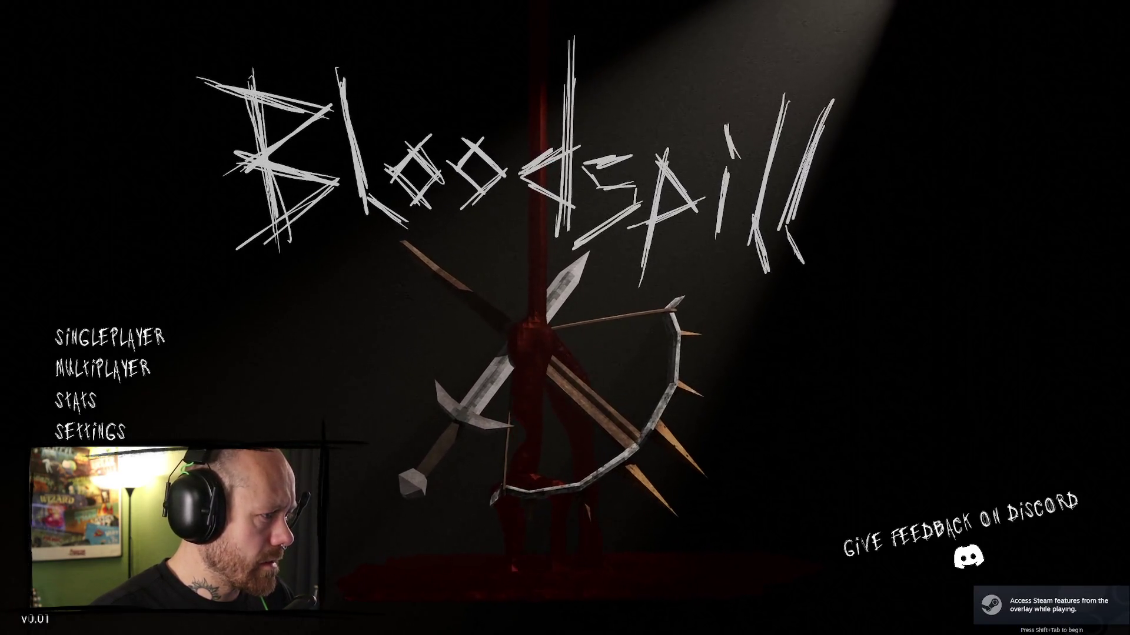
- Check the all-zero Stats screen, then start a singleplayer Deathmatch on Ruined Village
{"action": "left_click", "coordinate": [110, 337]}
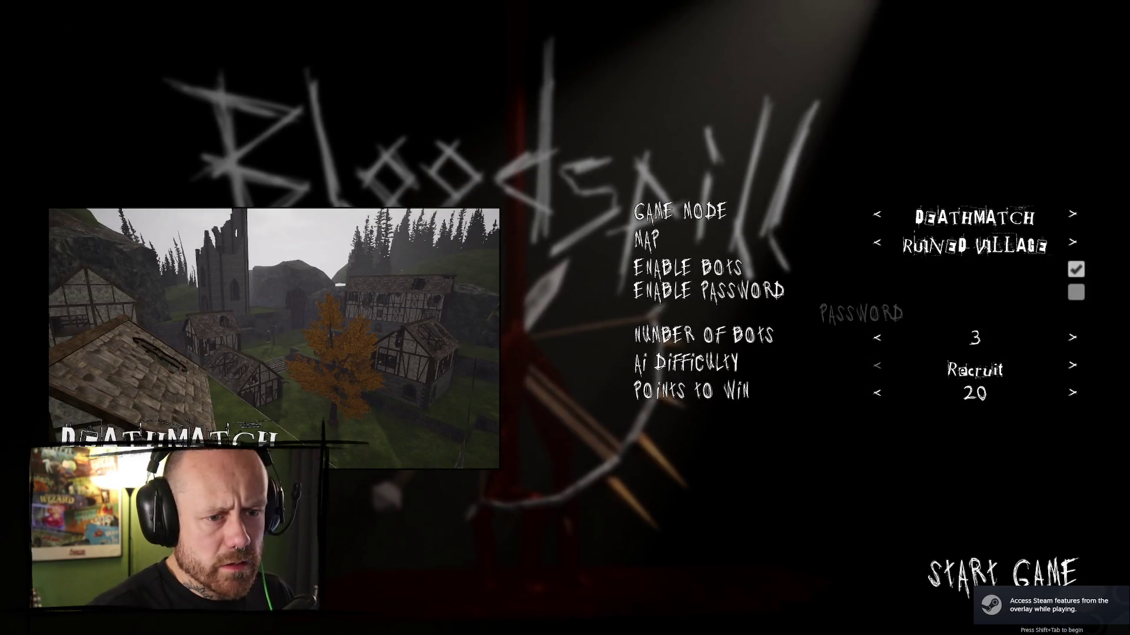
{"action": "key", "text": "Escape"}
{"action": "left_click", "coordinate": [97, 402]}
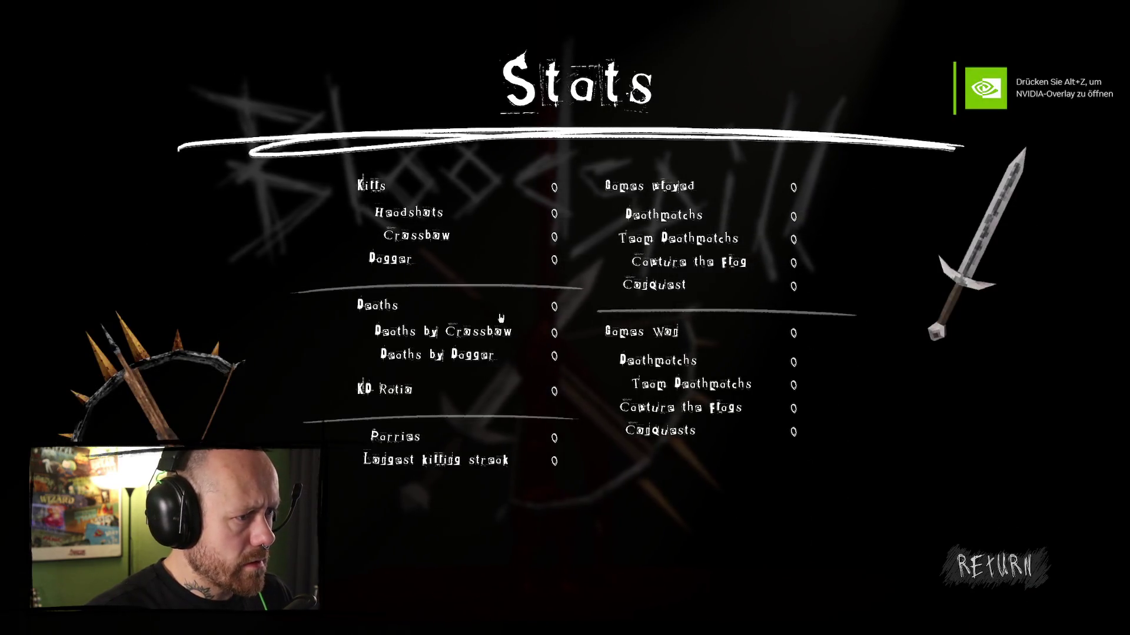
{"action": "left_click", "coordinate": [994, 566]}
{"action": "left_click", "coordinate": [163, 383]}
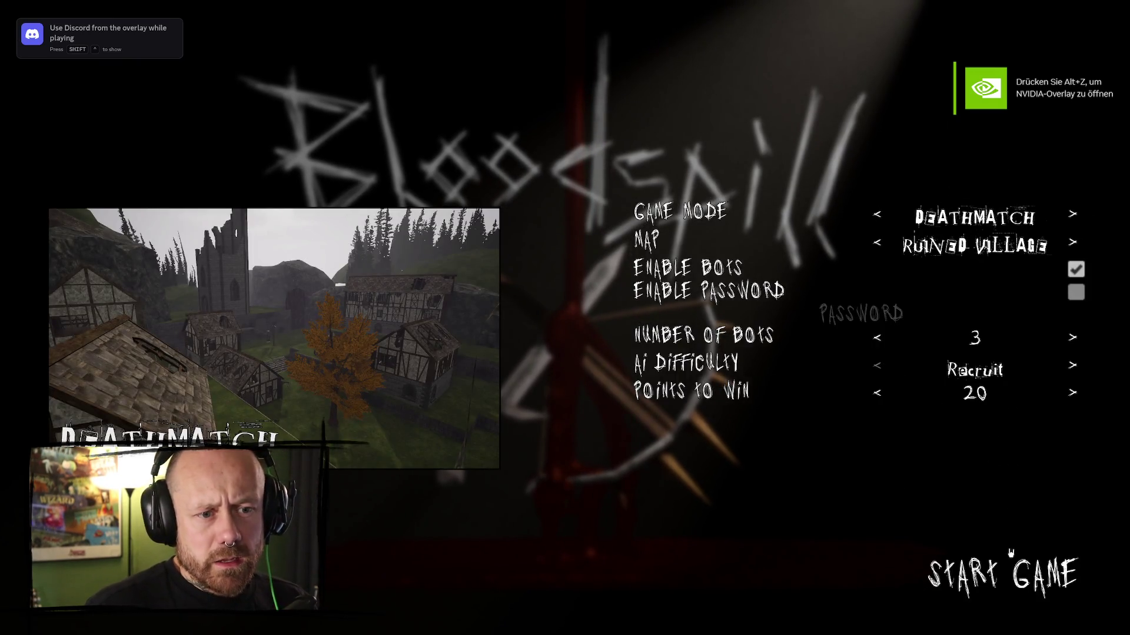
{"action": "left_click", "coordinate": [1003, 576]}
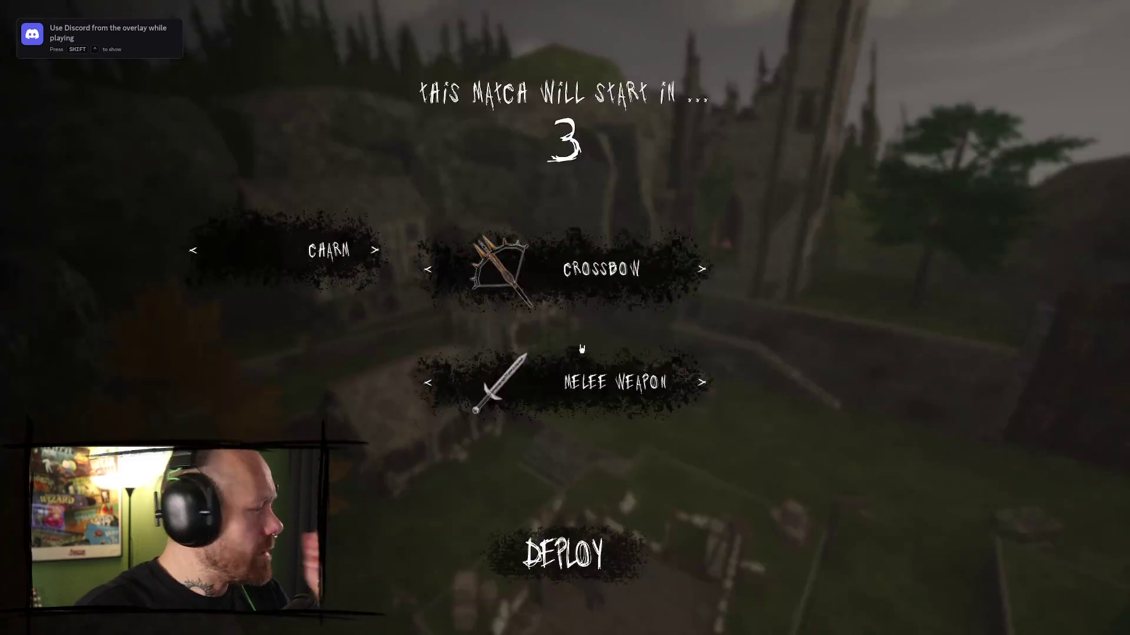
- Cycle the charm, crossbow and melee slots, previewing the parry-locked charm and 250-kill weapon
{"action": "left_click", "coordinate": [376, 251]}
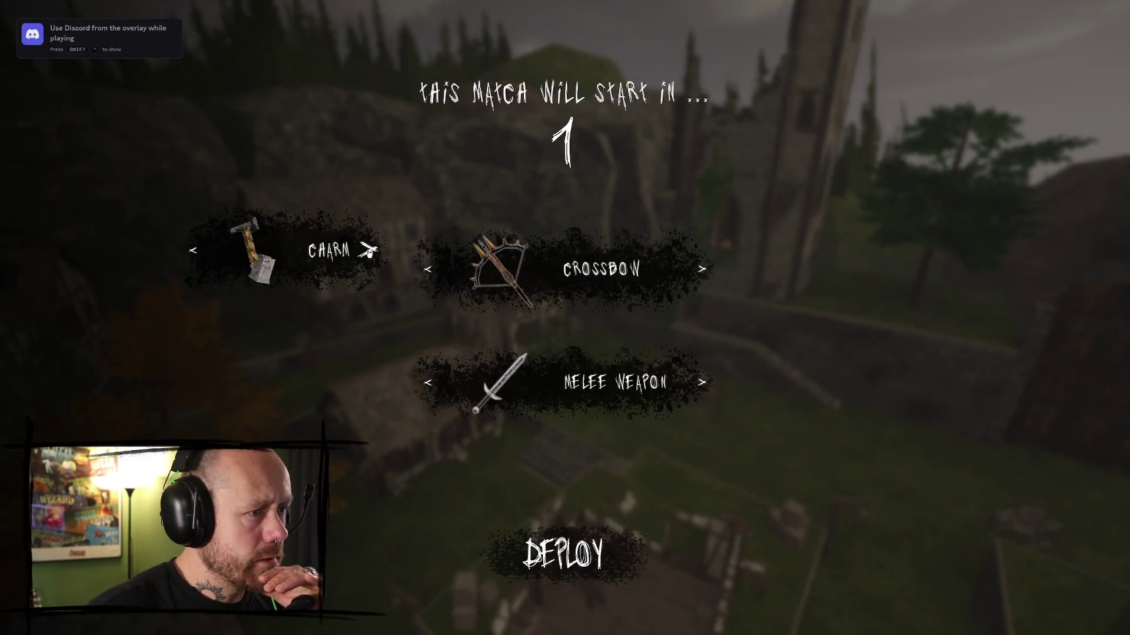
{"action": "left_click", "coordinate": [376, 251]}
{"action": "left_click", "coordinate": [377, 250]}
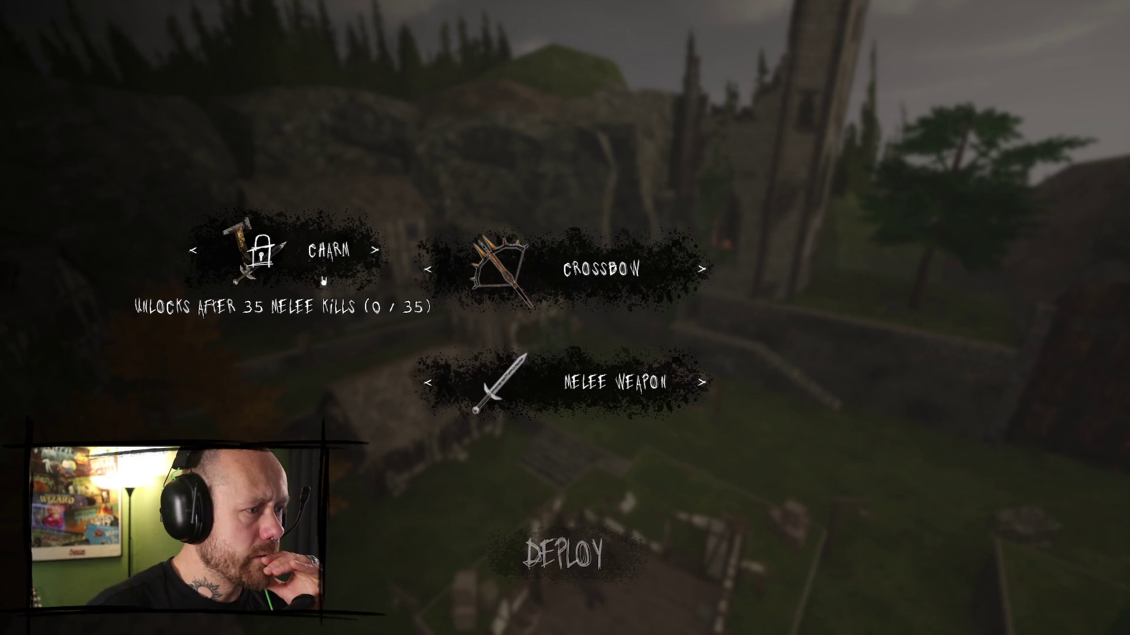
{"action": "left_click", "coordinate": [701, 269]}
{"action": "left_click", "coordinate": [701, 269]}
{"action": "left_click", "coordinate": [701, 269]}
{"action": "left_click", "coordinate": [701, 269]}
{"action": "left_click", "coordinate": [698, 381]}
{"action": "left_click", "coordinate": [698, 381]}
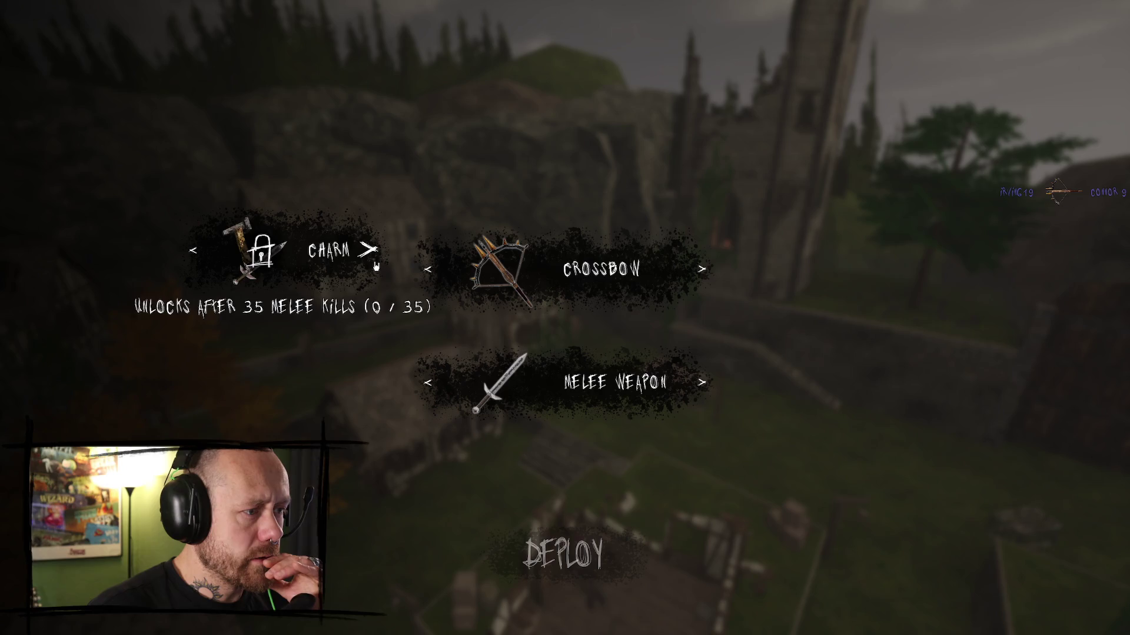
{"action": "left_click", "coordinate": [374, 251]}
{"action": "left_click", "coordinate": [430, 384]}
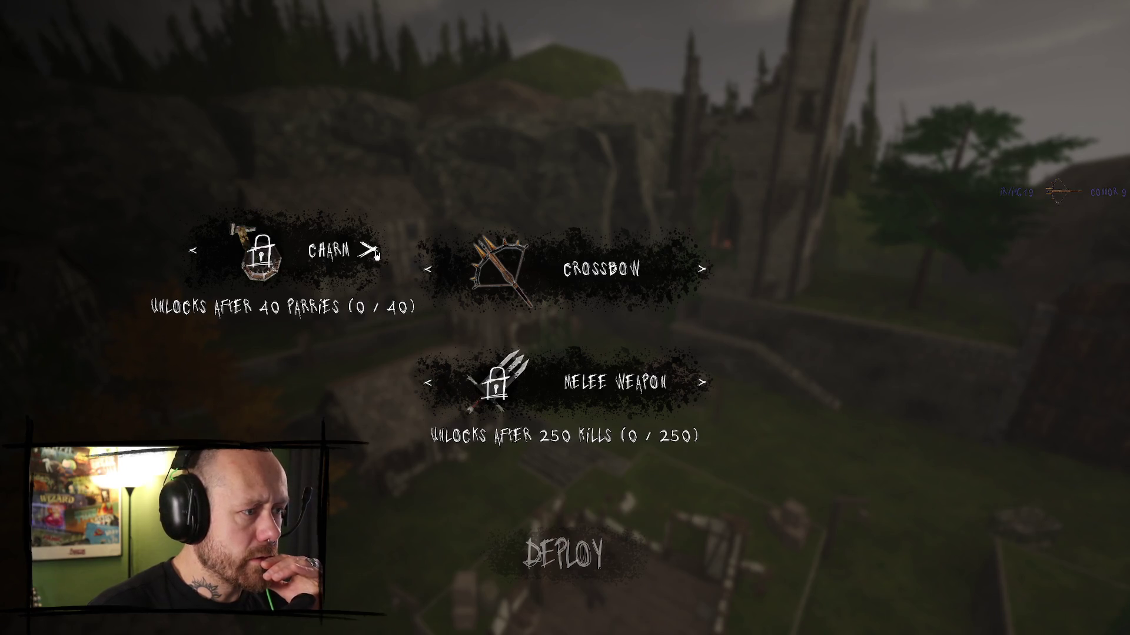
{"action": "left_click", "coordinate": [373, 251]}
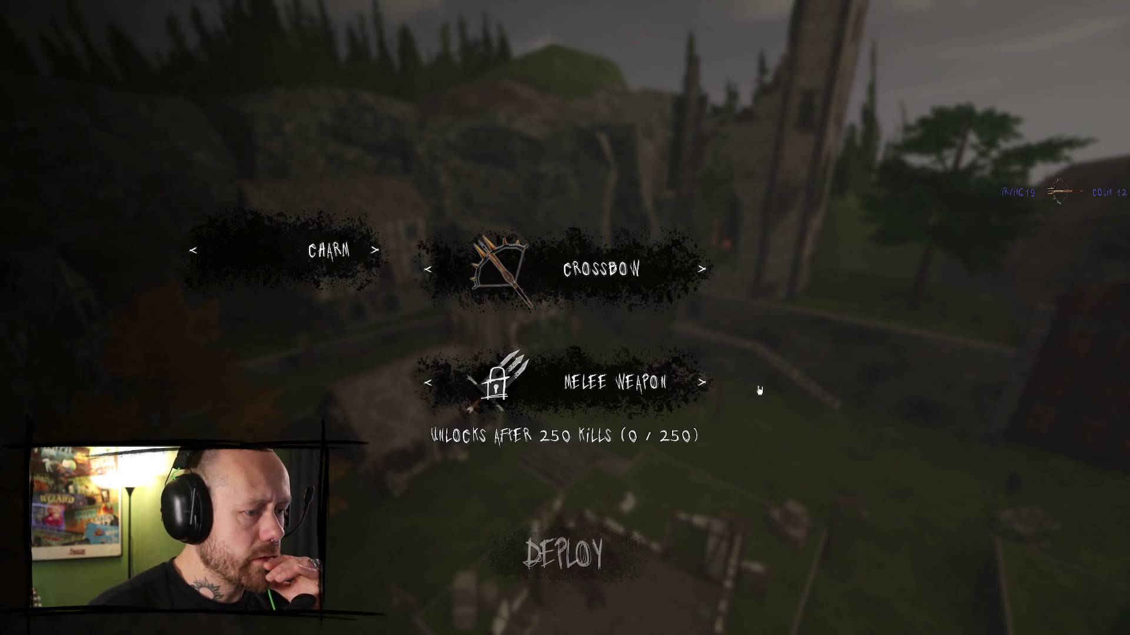
{"action": "left_click", "coordinate": [700, 382]}
- Check the locked crossbow's requirement and the locked 125-kill, 250-kill and mace melee weapons
{"action": "left_click", "coordinate": [701, 268]}
{"action": "left_click", "coordinate": [428, 269]}
{"action": "left_click", "coordinate": [428, 269]}
{"action": "left_click", "coordinate": [436, 388]}
{"action": "left_click", "coordinate": [430, 272]}
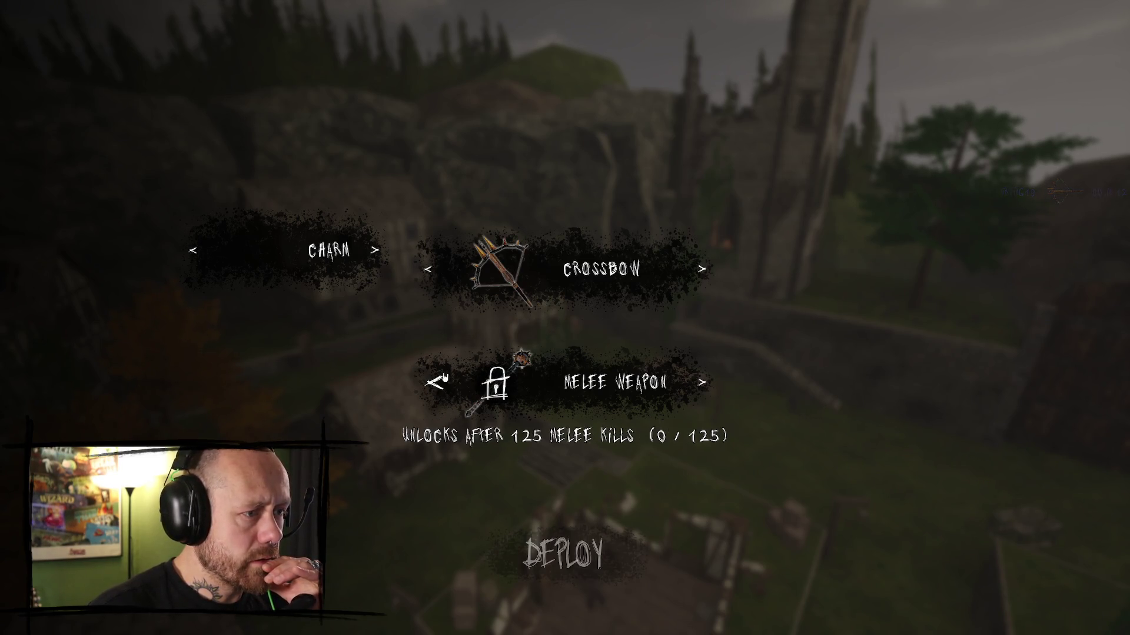
{"action": "left_click", "coordinate": [440, 381]}
{"action": "left_click", "coordinate": [428, 297]}
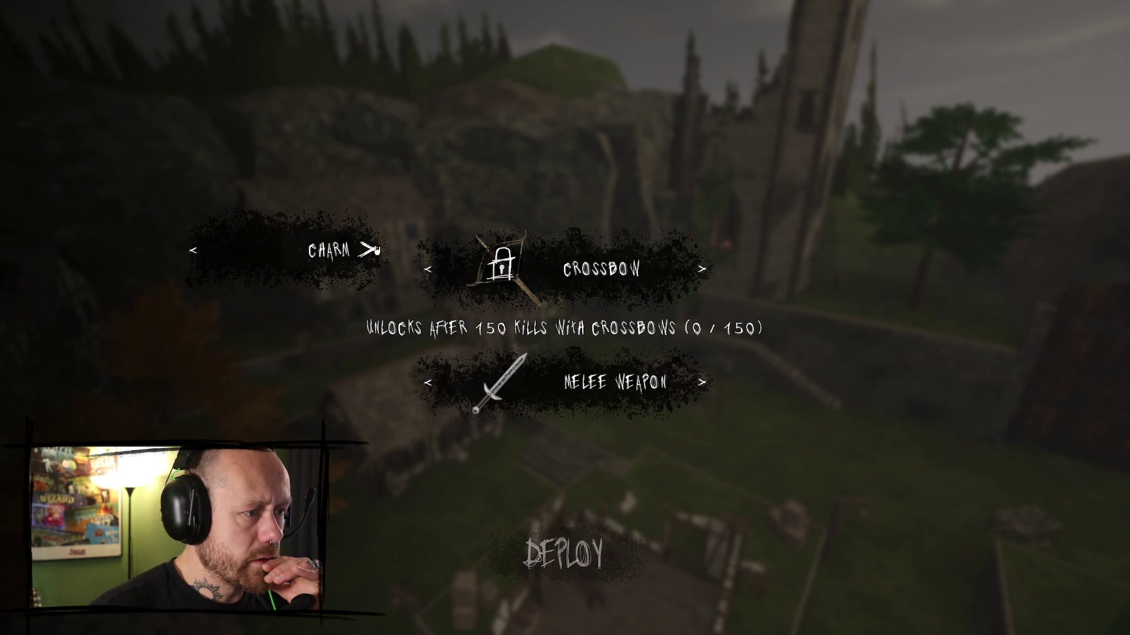
{"action": "left_click", "coordinate": [434, 382]}
{"action": "left_click", "coordinate": [698, 385]}
{"action": "left_click", "coordinate": [698, 385]}
{"action": "left_click", "coordinate": [700, 387]}
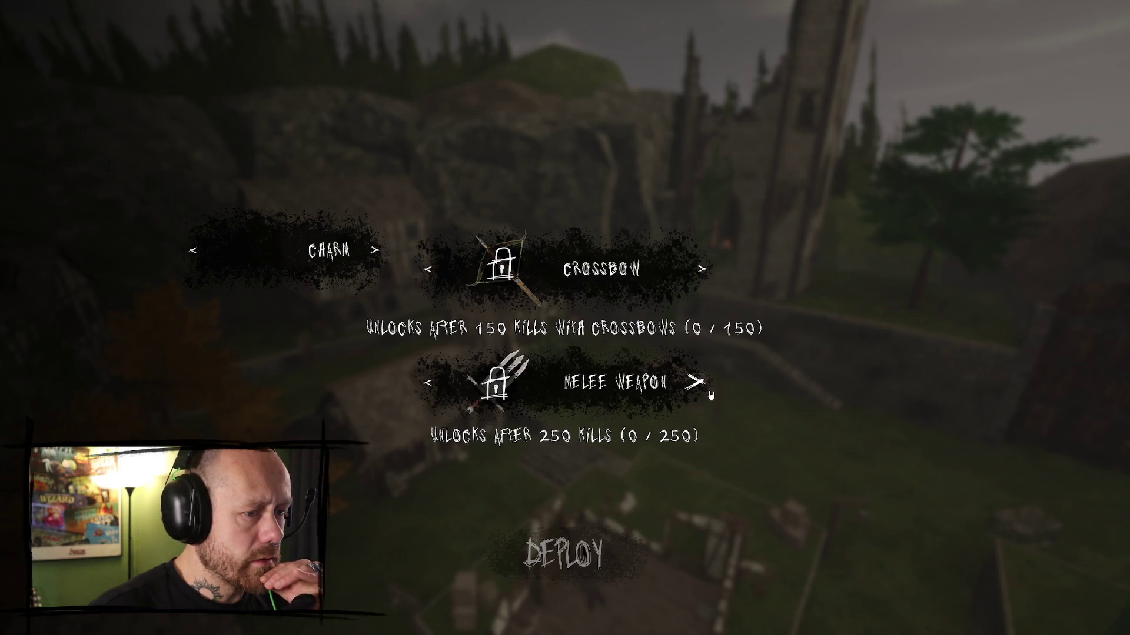
{"action": "left_click", "coordinate": [433, 383]}
{"action": "left_click", "coordinate": [434, 384]}
{"action": "left_click", "coordinate": [694, 384]}
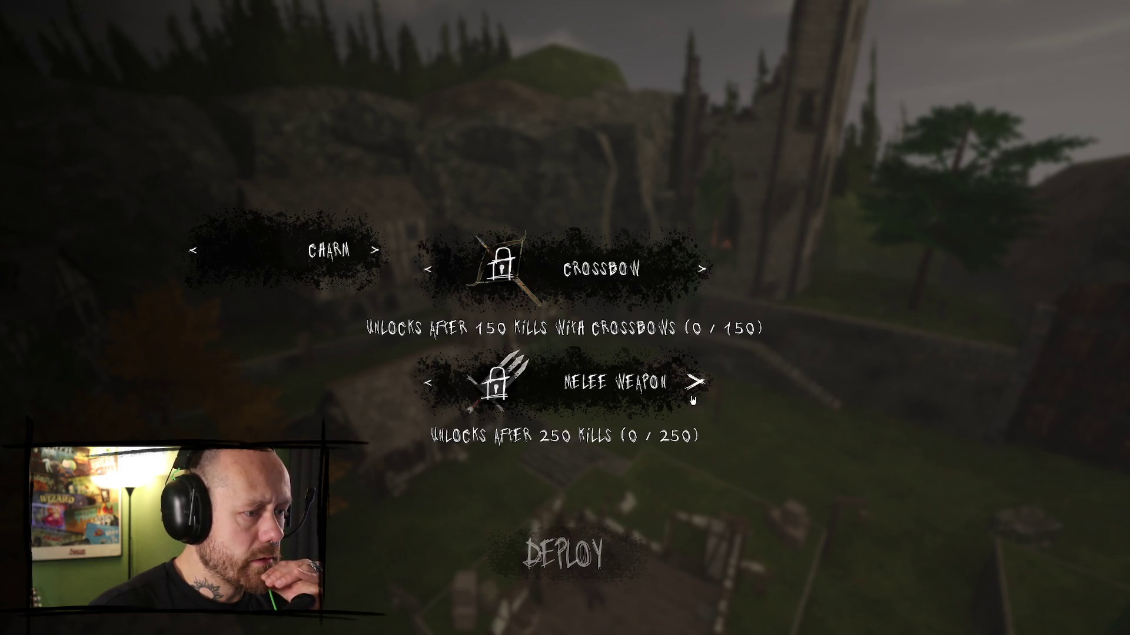
{"action": "left_click", "coordinate": [694, 383]}
- View the charm locked behind 40 parries, then bring up the pause menu
{"action": "left_click", "coordinate": [370, 250]}
{"action": "left_click", "coordinate": [377, 254]}
{"action": "left_click", "coordinate": [376, 254]}
{"action": "left_click", "coordinate": [377, 254]}
{"action": "key", "text": "Escape"}
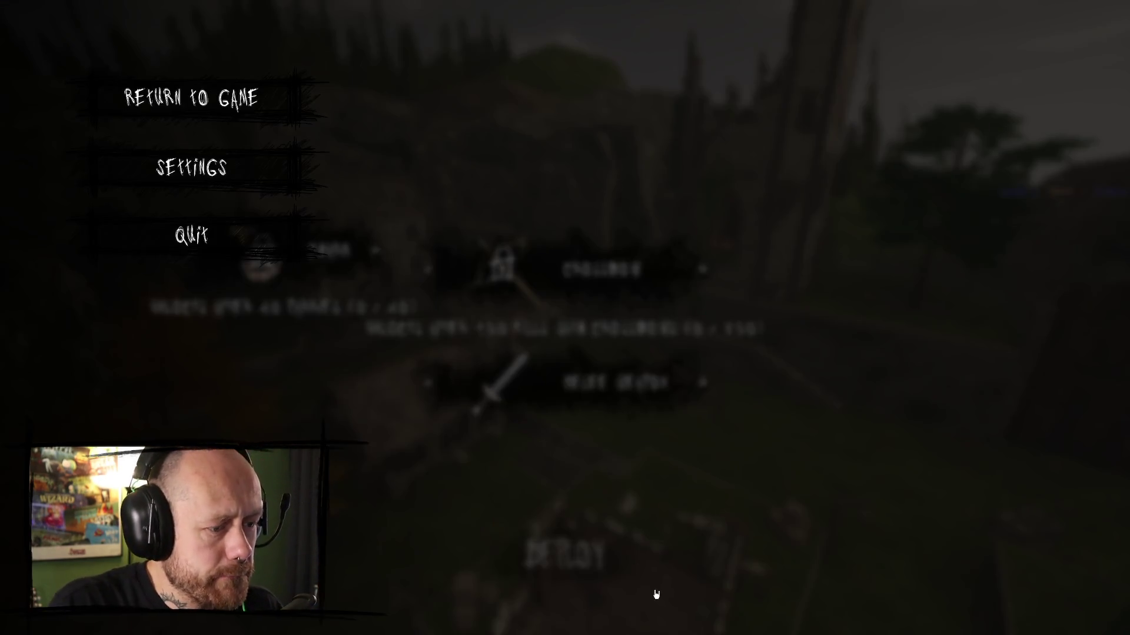
- Quit the match with confirmation, then view the credits screen
{"action": "left_click", "coordinate": [200, 253]}
{"action": "left_click", "coordinate": [443, 388]}
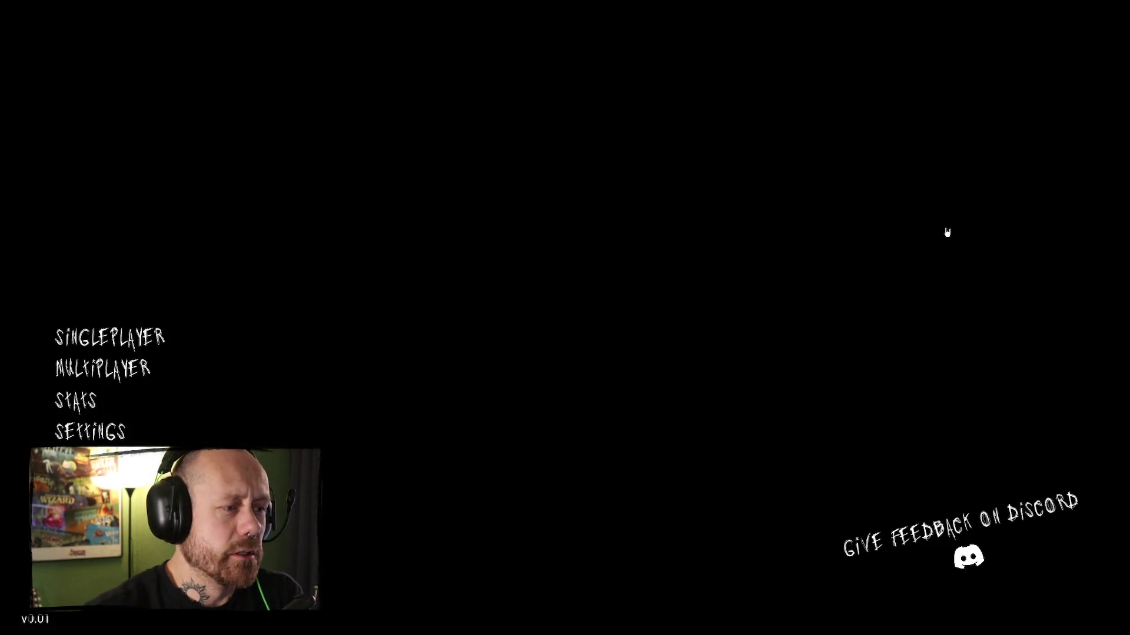
{"action": "left_click", "coordinate": [76, 463]}
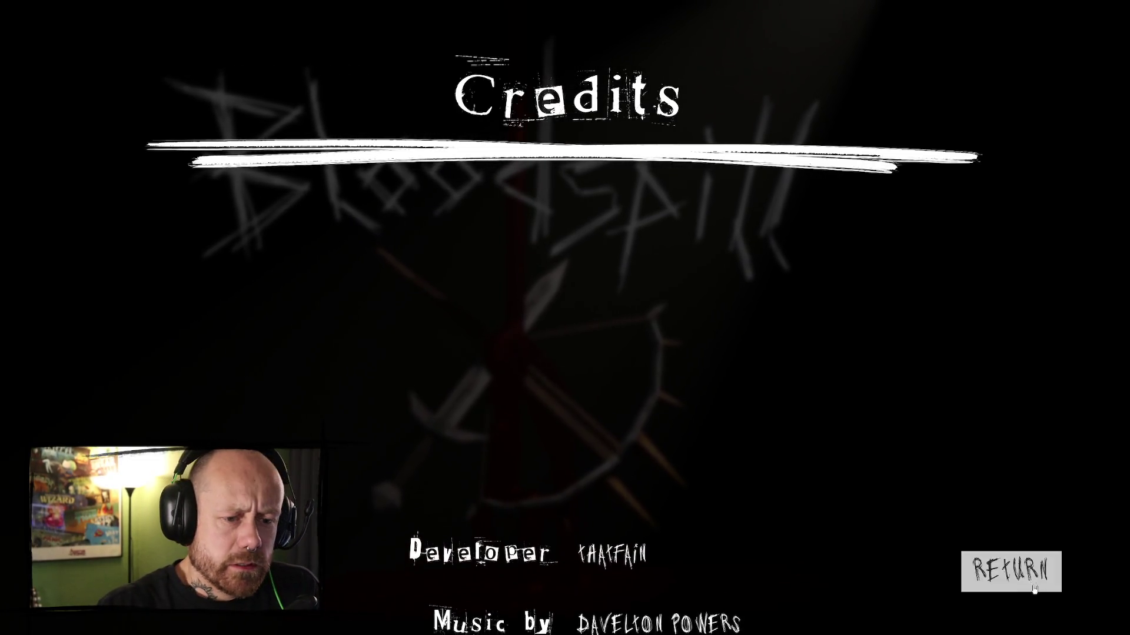
{"action": "left_click", "coordinate": [1010, 570]}
{"action": "left_click", "coordinate": [1012, 570]}
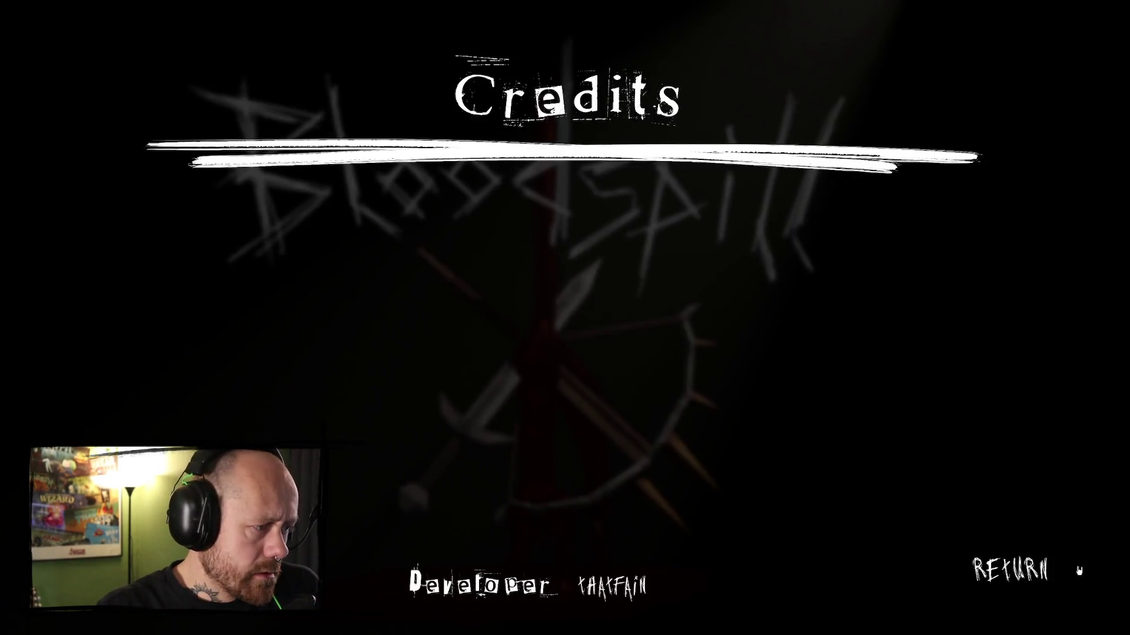
{"action": "left_click", "coordinate": [1002, 574]}
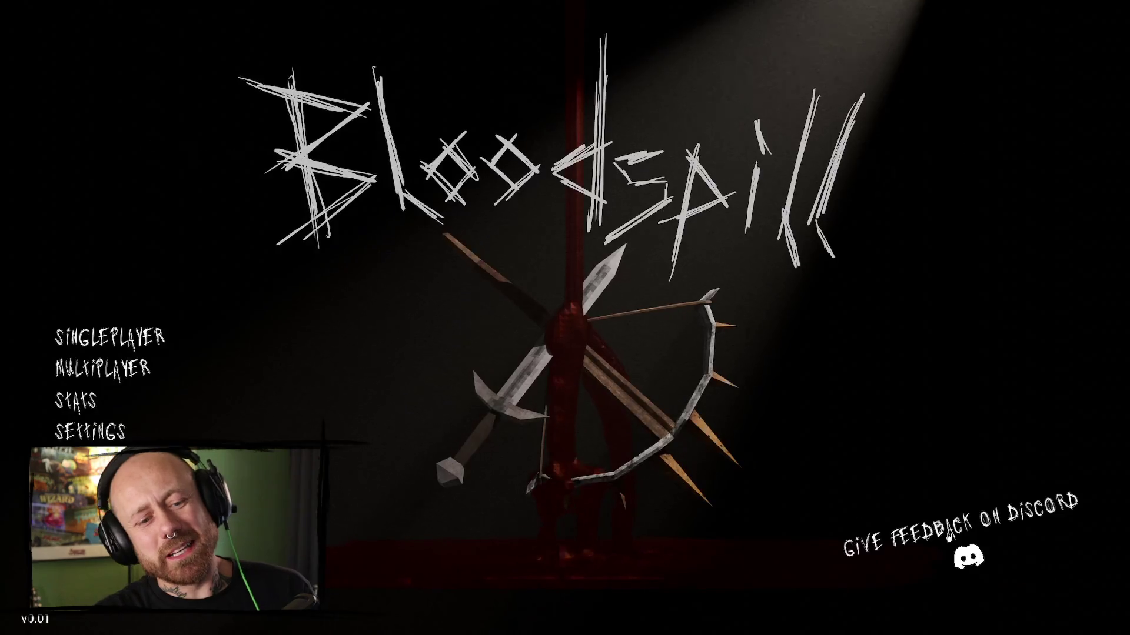
- Review the Mouse & Keyboard, Audio and Video & Graphics settings, then return to Steam
{"action": "left_click", "coordinate": [88, 431]}
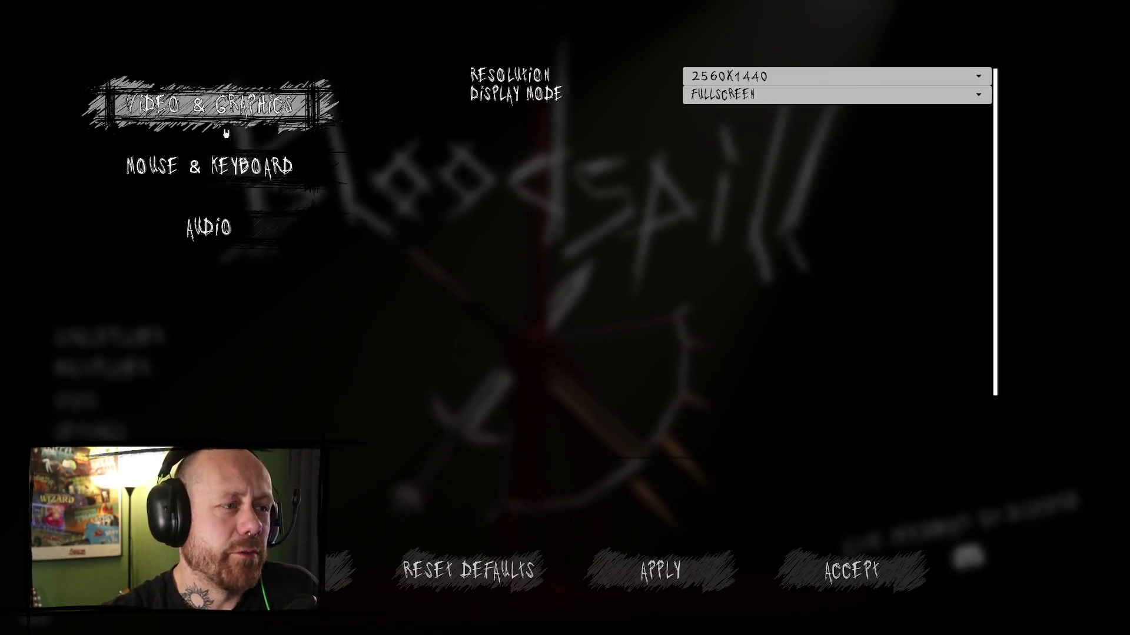
{"action": "left_click", "coordinate": [236, 167]}
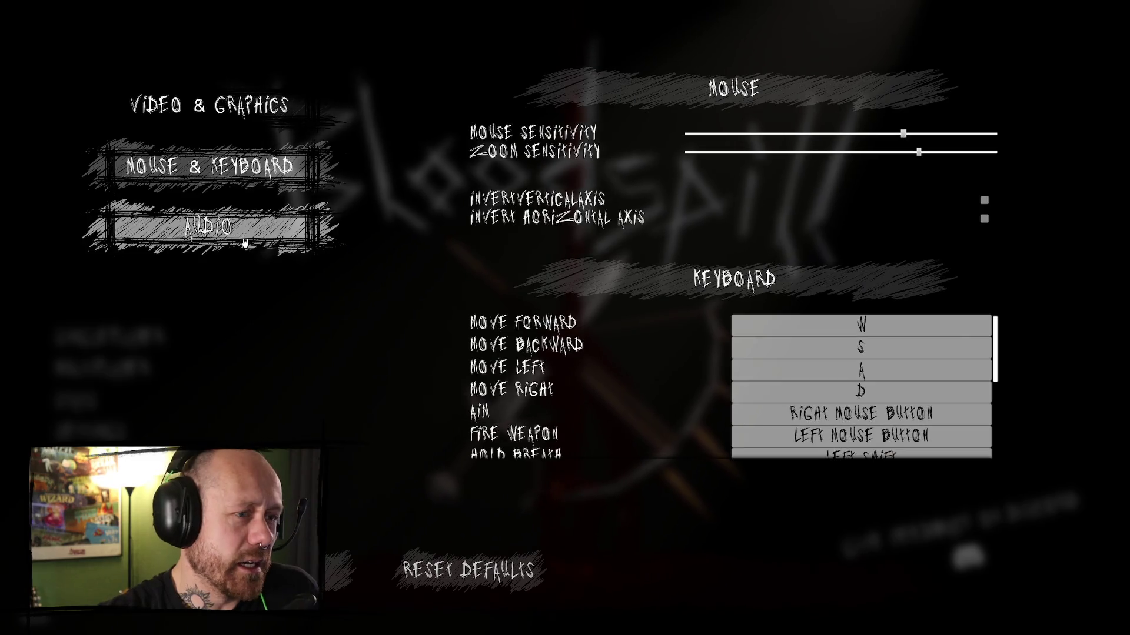
{"action": "left_click", "coordinate": [257, 212]}
{"action": "left_click", "coordinate": [257, 199]}
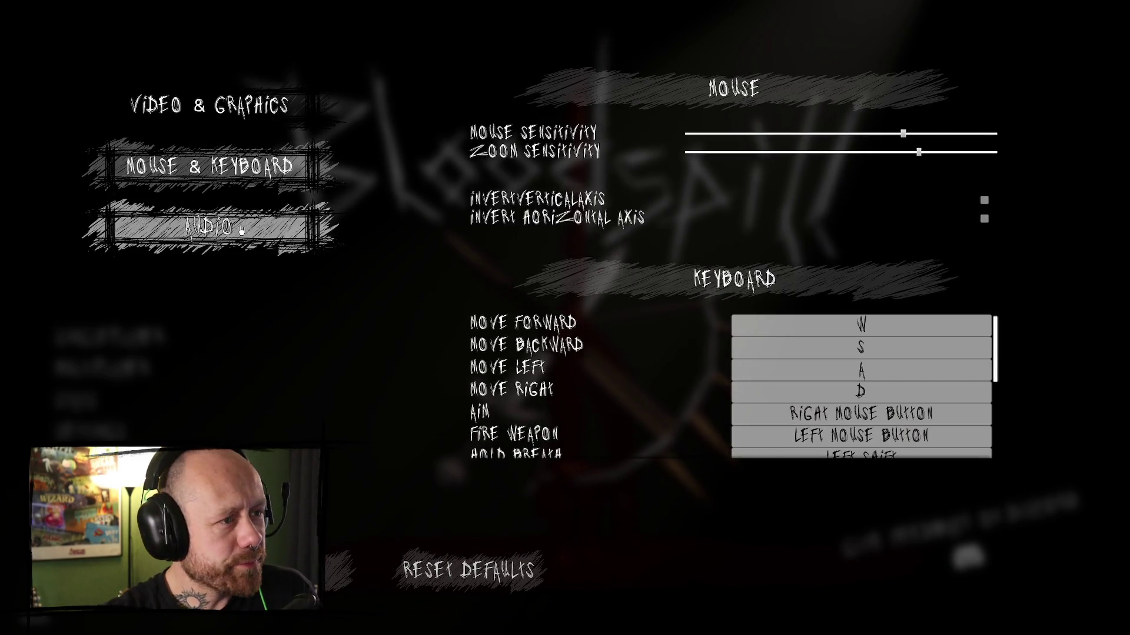
{"action": "left_click", "coordinate": [208, 106]}
{"action": "left_click", "coordinate": [209, 166]}
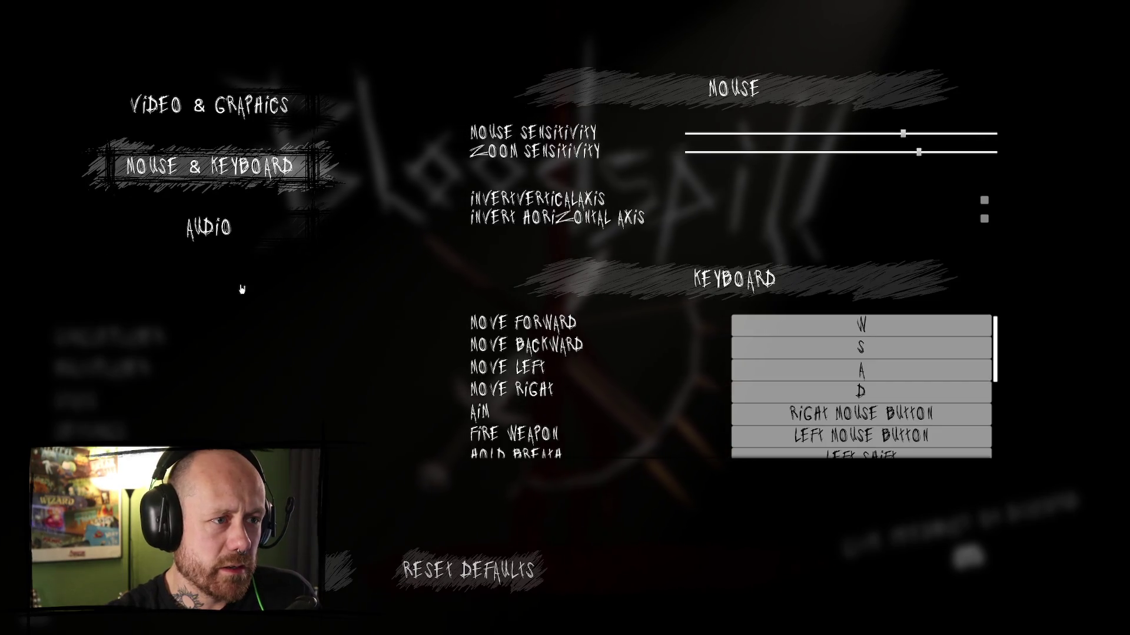
{"action": "key", "text": "Escape"}
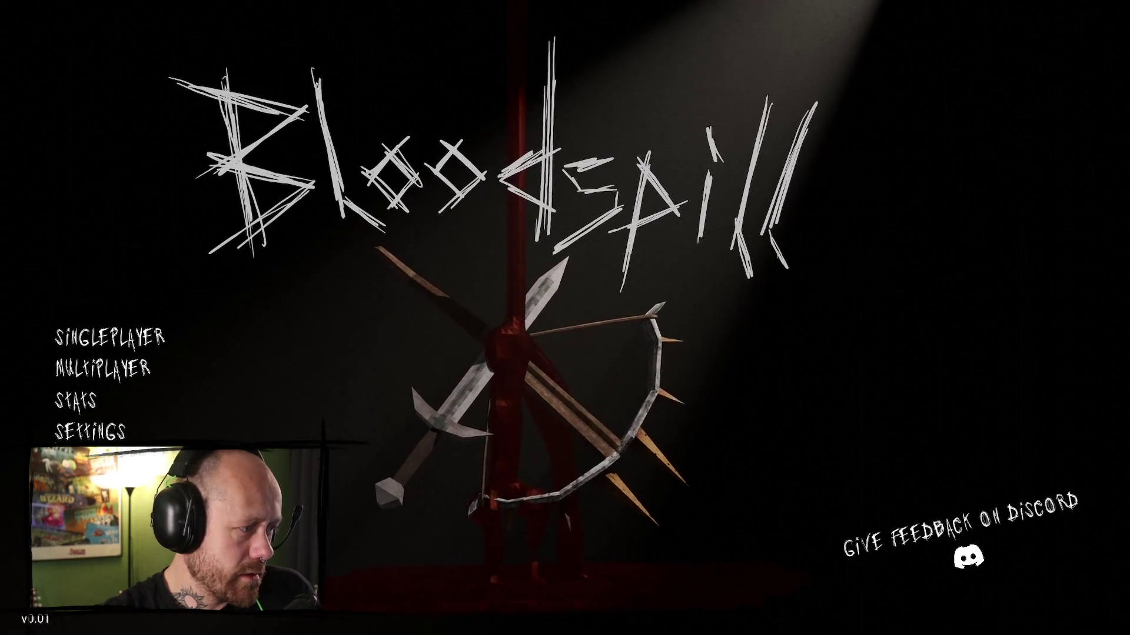
{"action": "key", "text": "alt+Tab"}
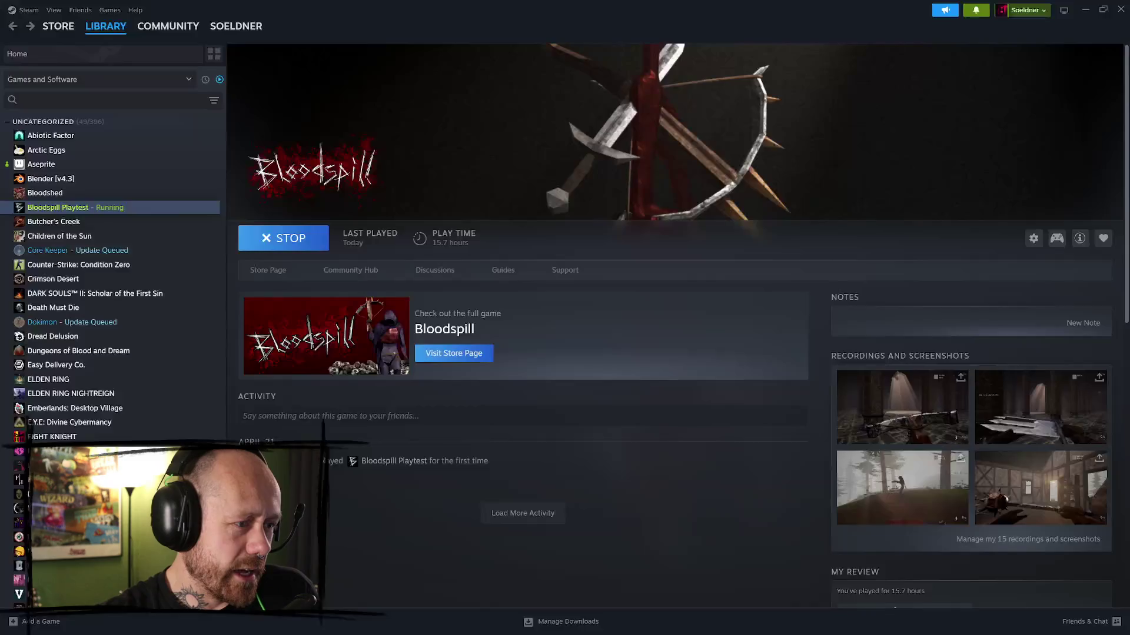
- Switch back and forth between the Bloodshed and Bloodspill Playtest library pages
{"action": "left_click", "coordinate": [114, 193]}
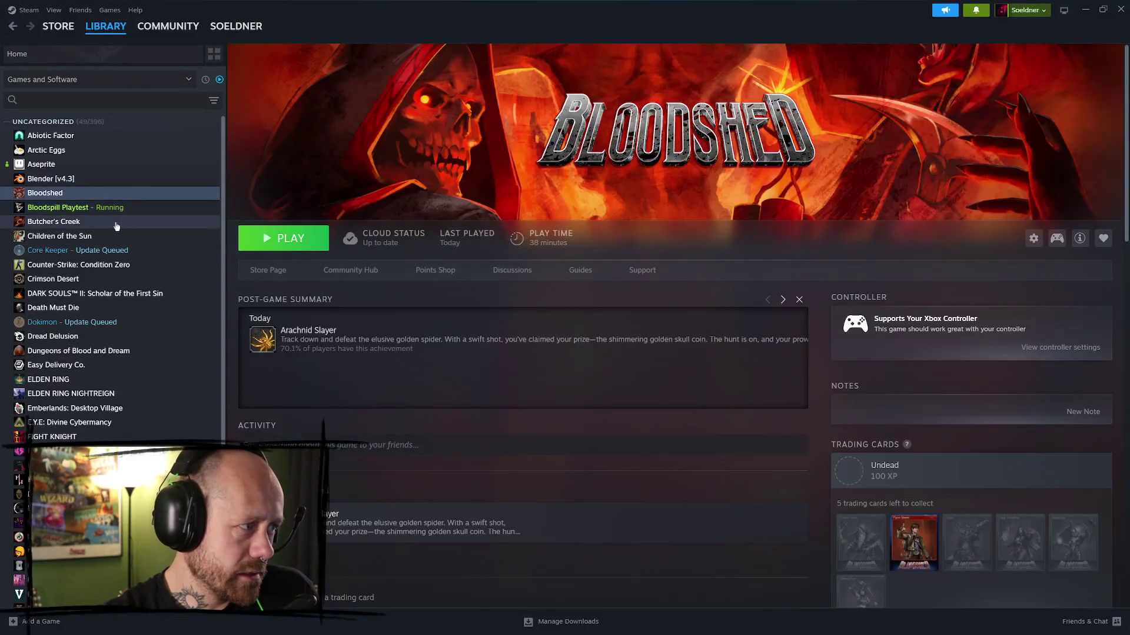
{"action": "left_click", "coordinate": [114, 208]}
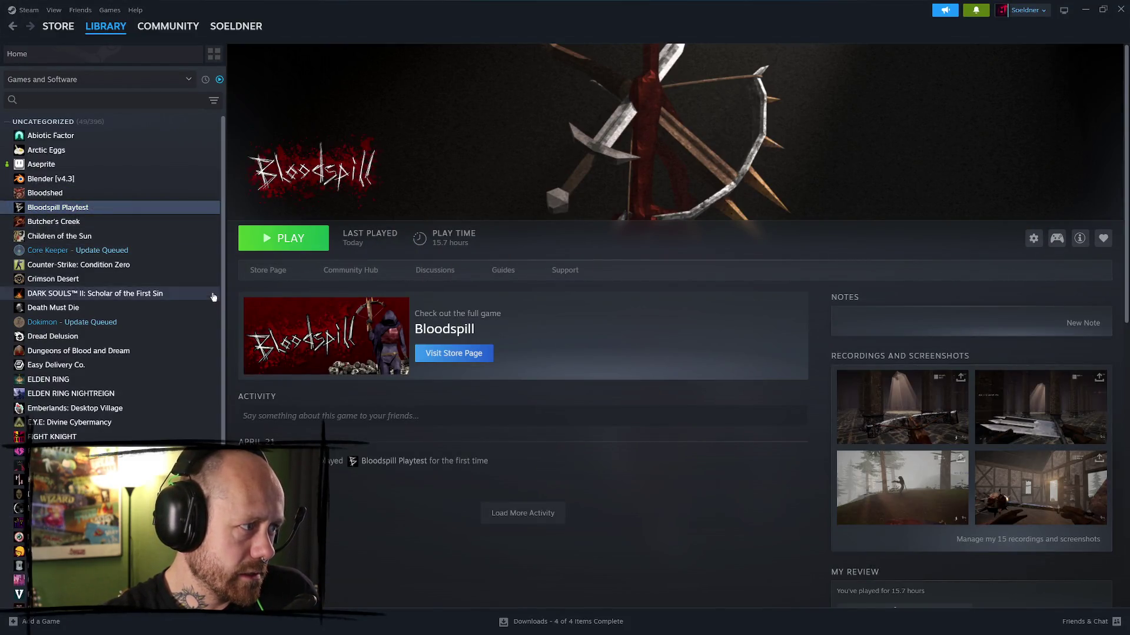
{"action": "left_click", "coordinate": [89, 192]}
{"action": "left_click", "coordinate": [88, 208]}
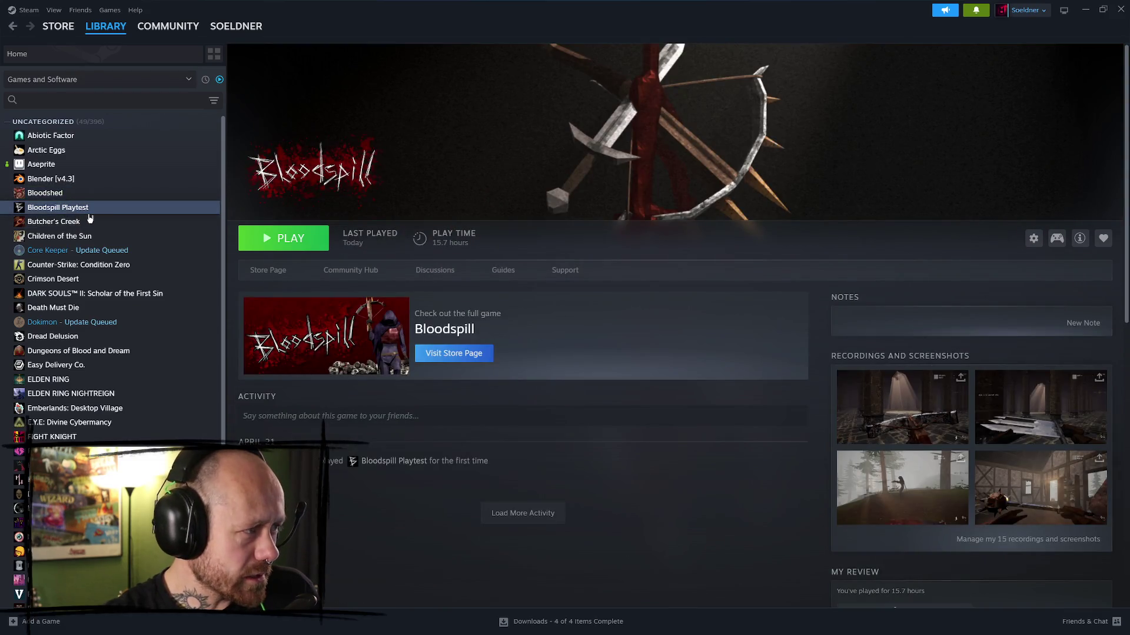
{"action": "key", "text": "Up"}
{"action": "key", "text": "Up"}
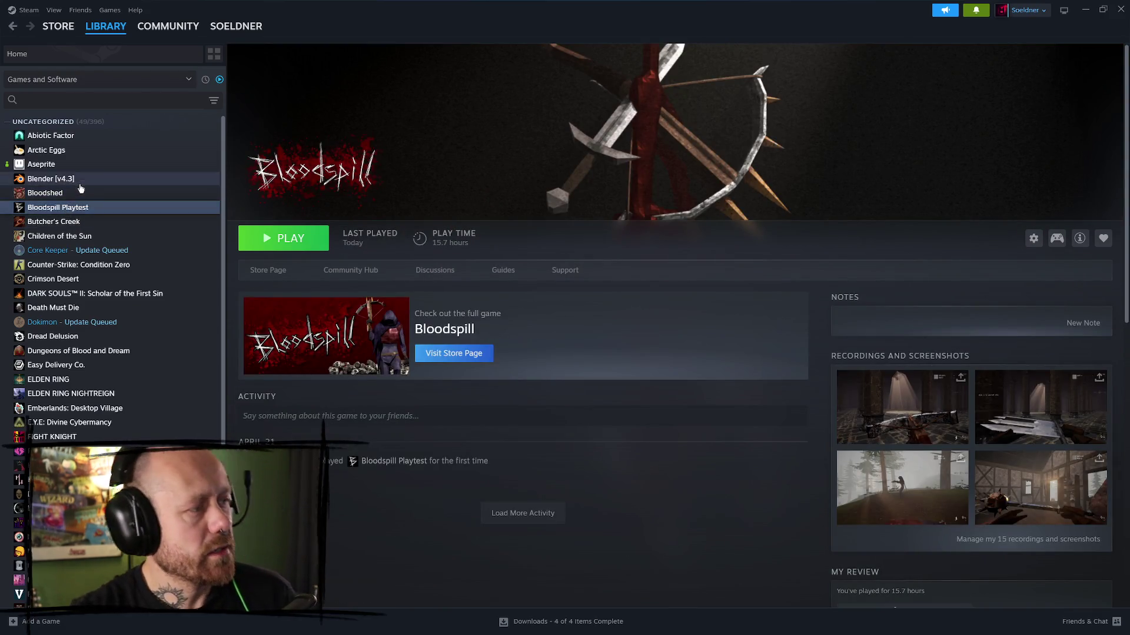
{"action": "left_click", "coordinate": [81, 196]}
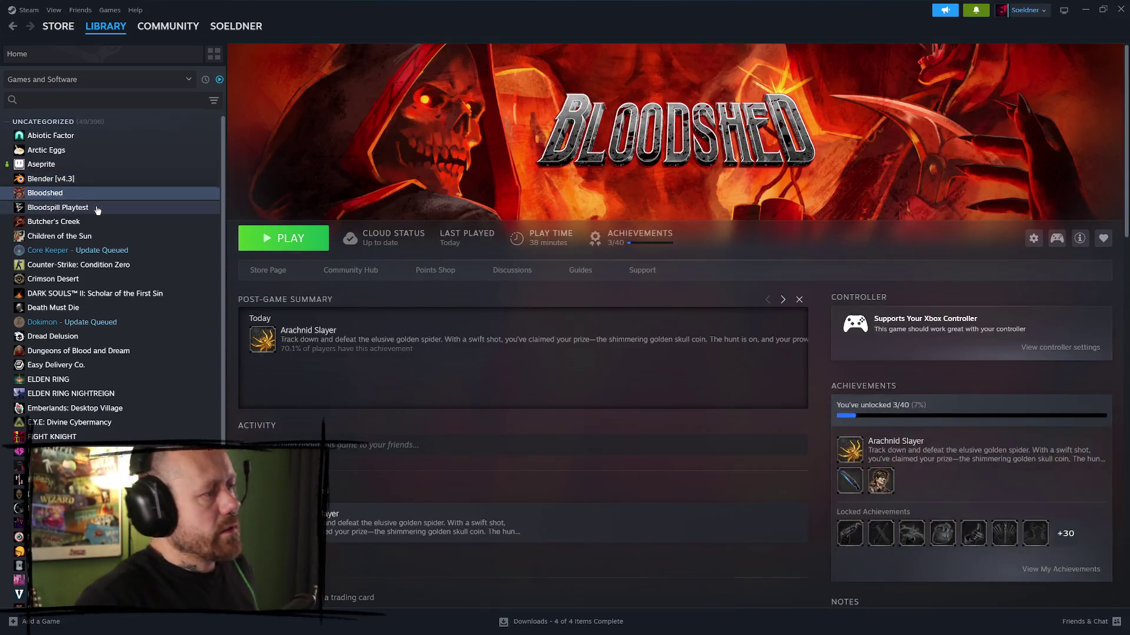
{"action": "left_click", "coordinate": [97, 210]}
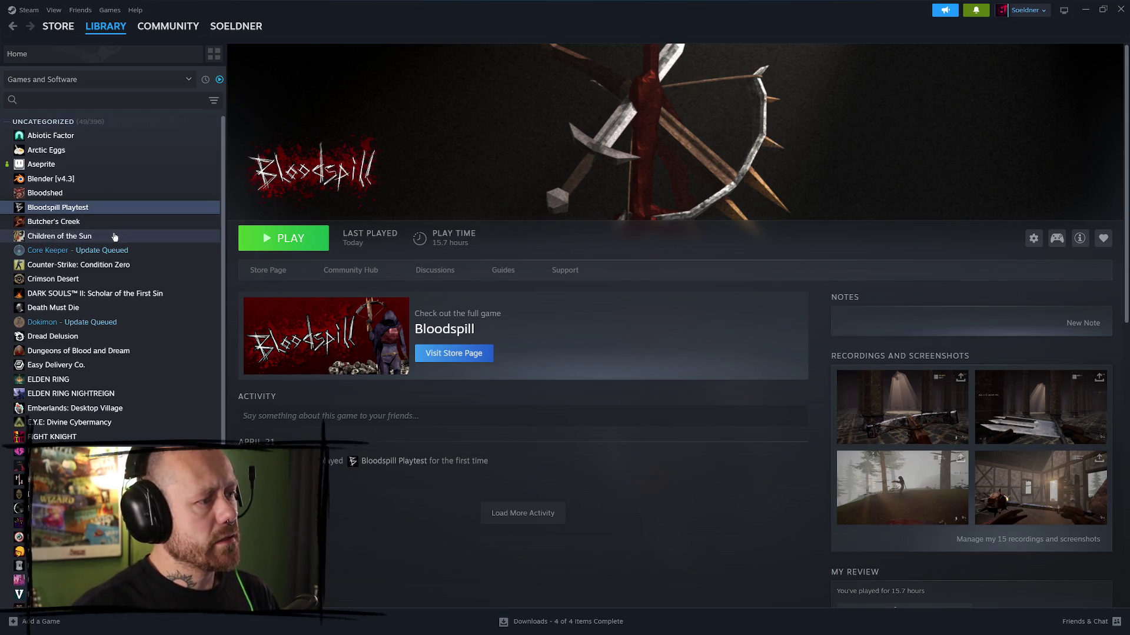
- Scroll the Bloodspill Playtest page, recheck Bloodshed, then open Bloodspill Playtest's context menu
{"action": "scroll", "coordinate": [862, 292], "scroll_direction": "down", "scroll_amount": 3}
{"action": "scroll", "coordinate": [841, 321], "scroll_direction": "up", "scroll_amount": 3}
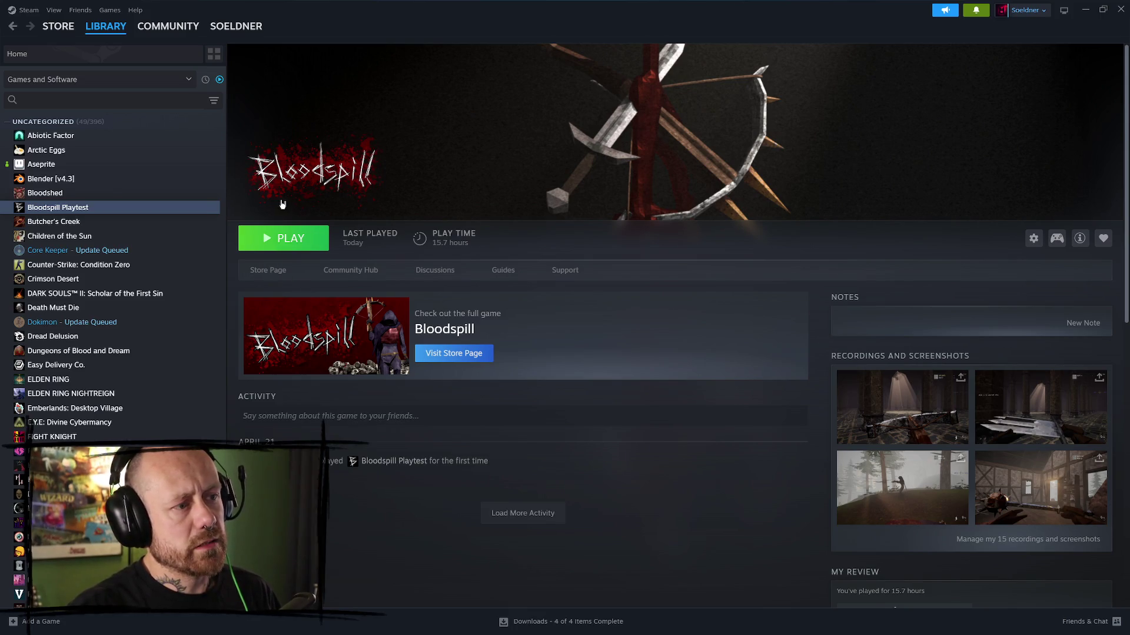
{"action": "left_click", "coordinate": [93, 194]}
{"action": "left_click", "coordinate": [88, 207]}
{"action": "left_click", "coordinate": [87, 194]}
{"action": "left_click", "coordinate": [83, 208]}
{"action": "right_click", "coordinate": [83, 209]}
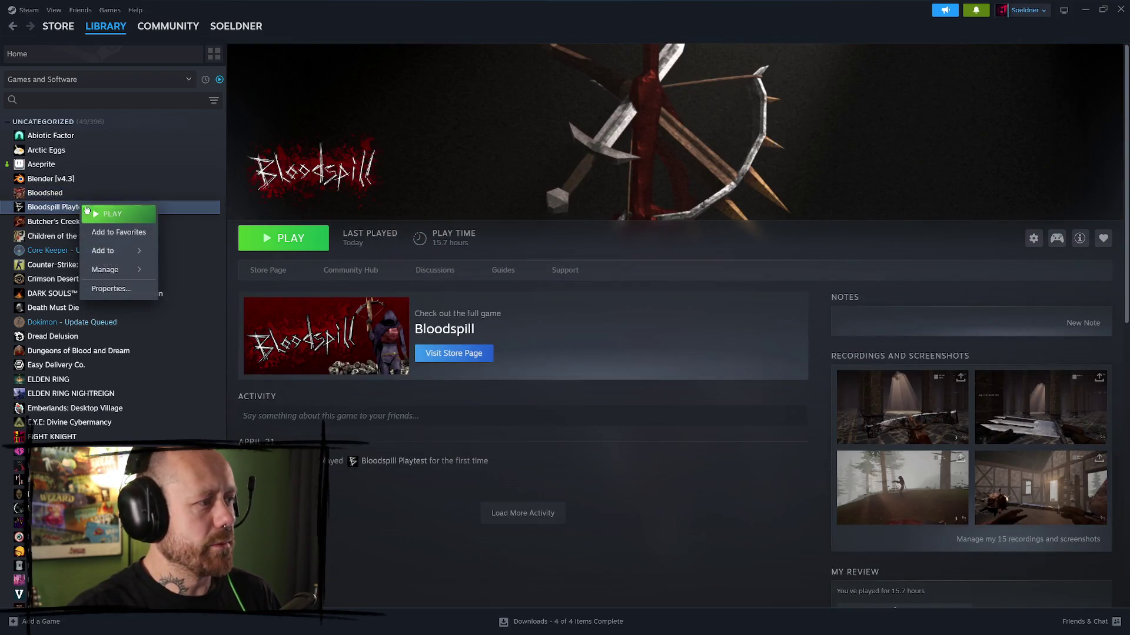
- Uninstall Bloodspill Playtest via Manage > Uninstall and confirm, then bring up its Install dialog
{"action": "mouse_move", "coordinate": [118, 269]}
{"action": "left_click", "coordinate": [200, 345]}
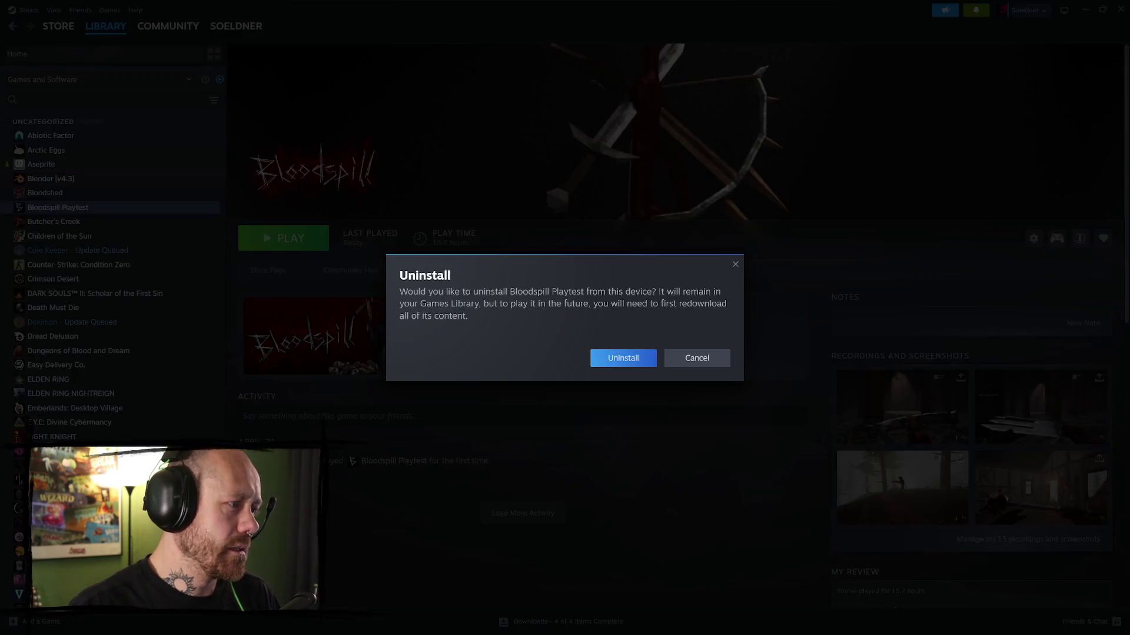
{"action": "left_click", "coordinate": [623, 358]}
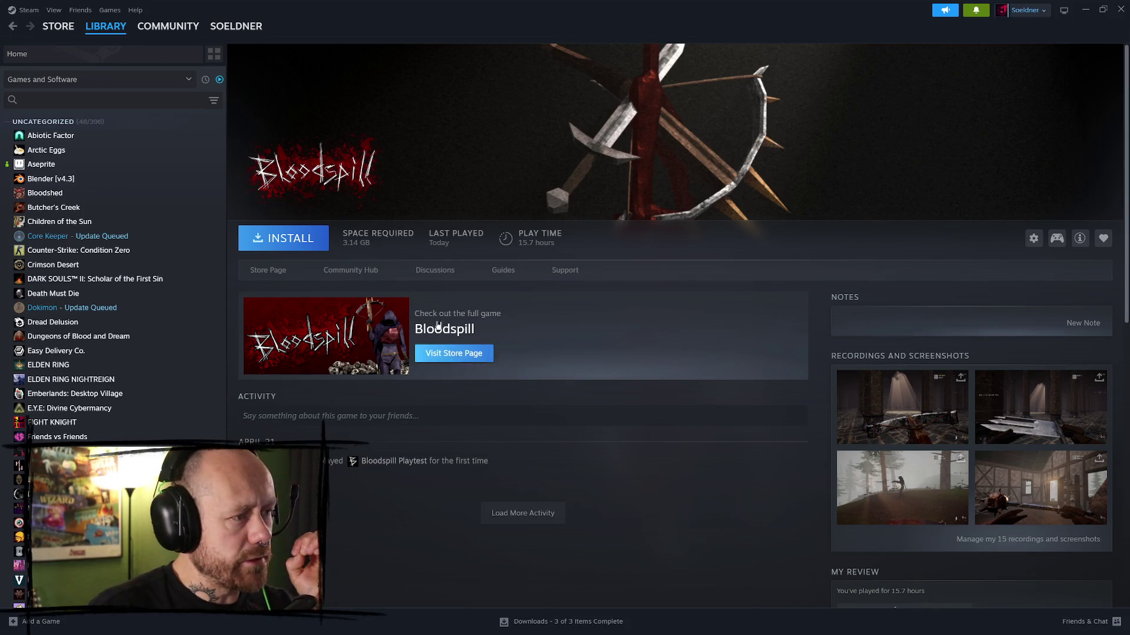
{"action": "left_click", "coordinate": [274, 238]}
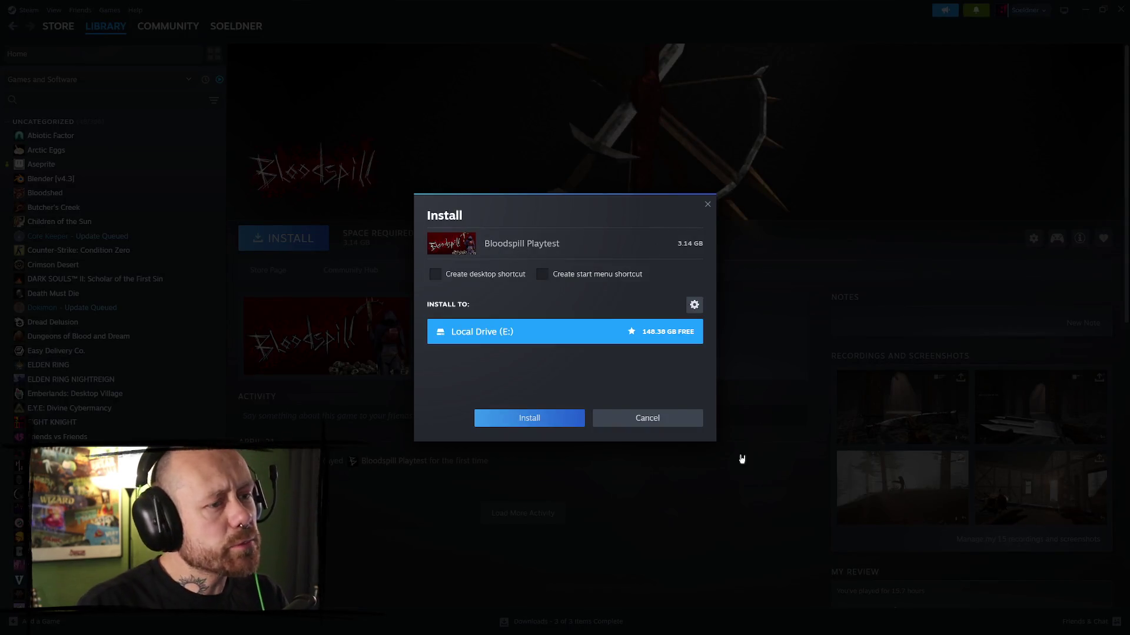
- Confirm the install onto Local Drive (E:), then view the house interior screenshot full-size
{"action": "left_click", "coordinate": [542, 421]}
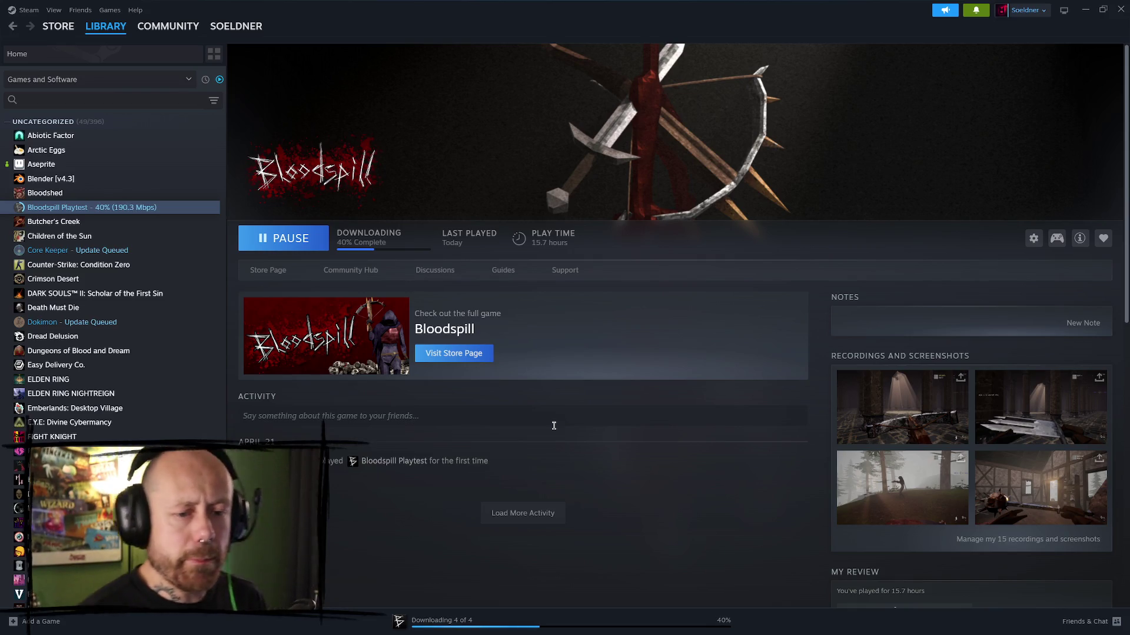
{"action": "left_click", "coordinate": [1023, 453]}
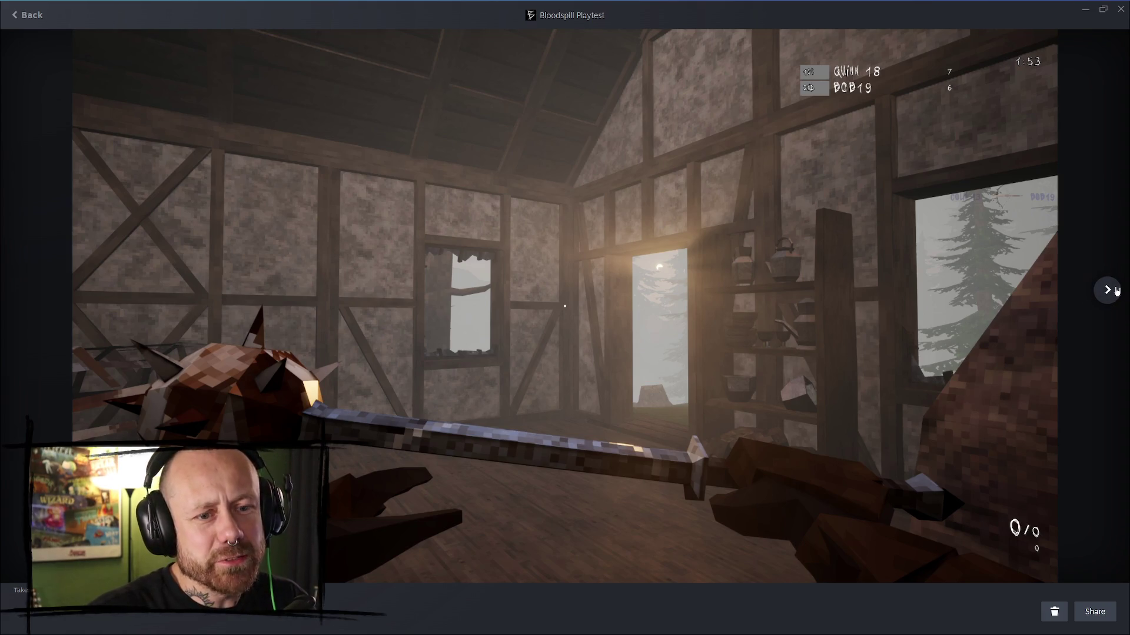
{"action": "left_click", "coordinate": [1108, 290]}
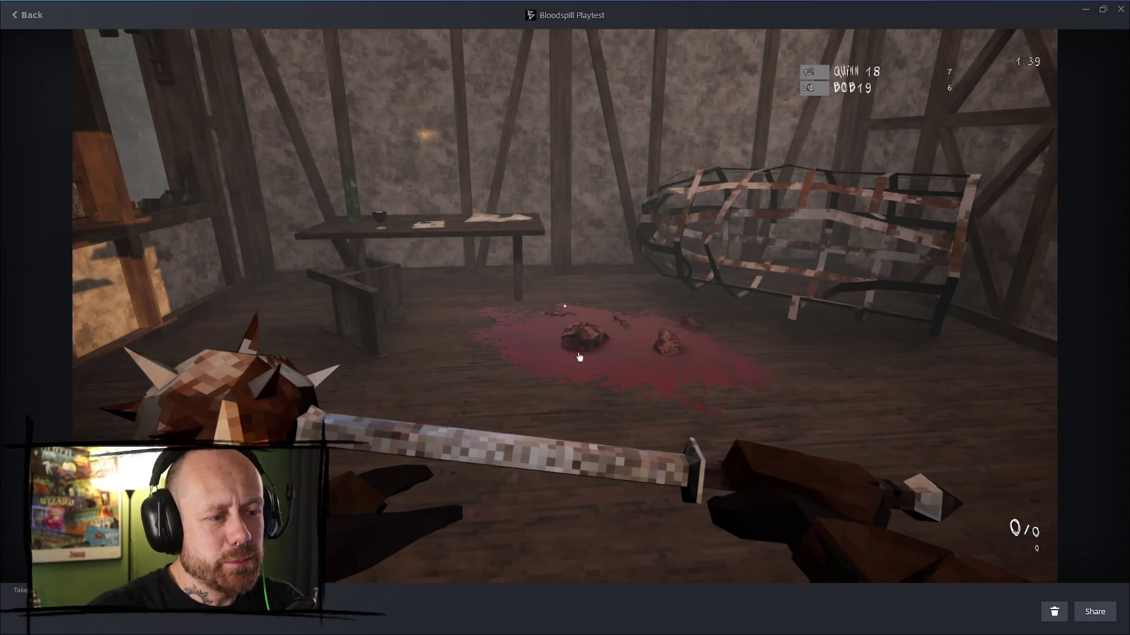
{"action": "left_click", "coordinate": [1108, 291]}
{"action": "left_click", "coordinate": [1109, 292]}
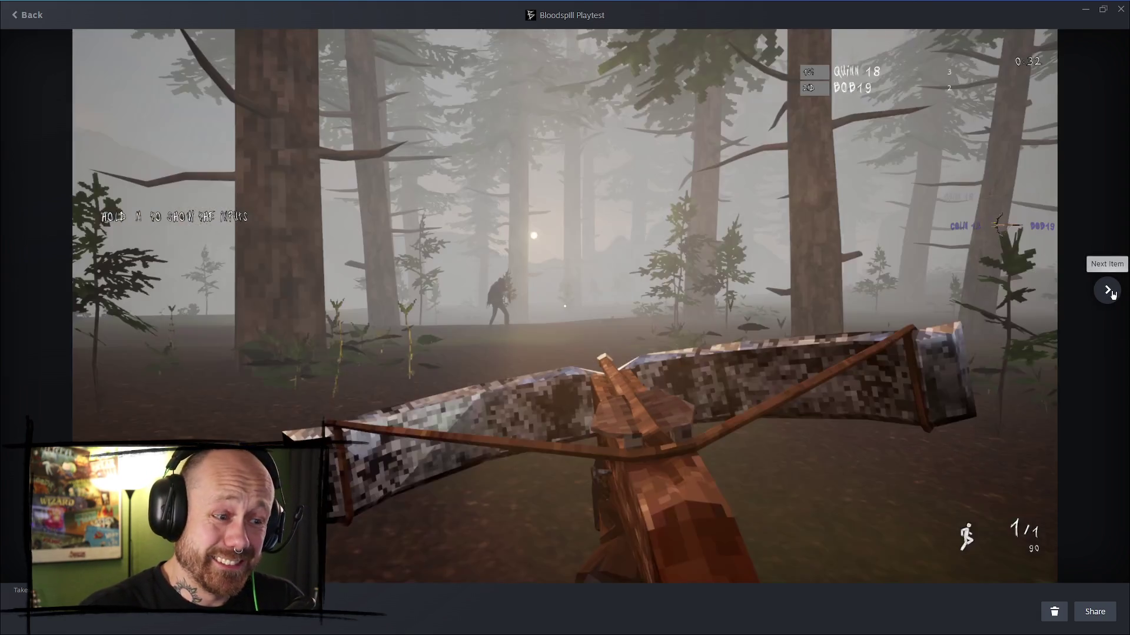
{"action": "left_click", "coordinate": [1112, 294]}
{"action": "left_click", "coordinate": [1112, 294]}
{"action": "left_click", "coordinate": [1111, 293]}
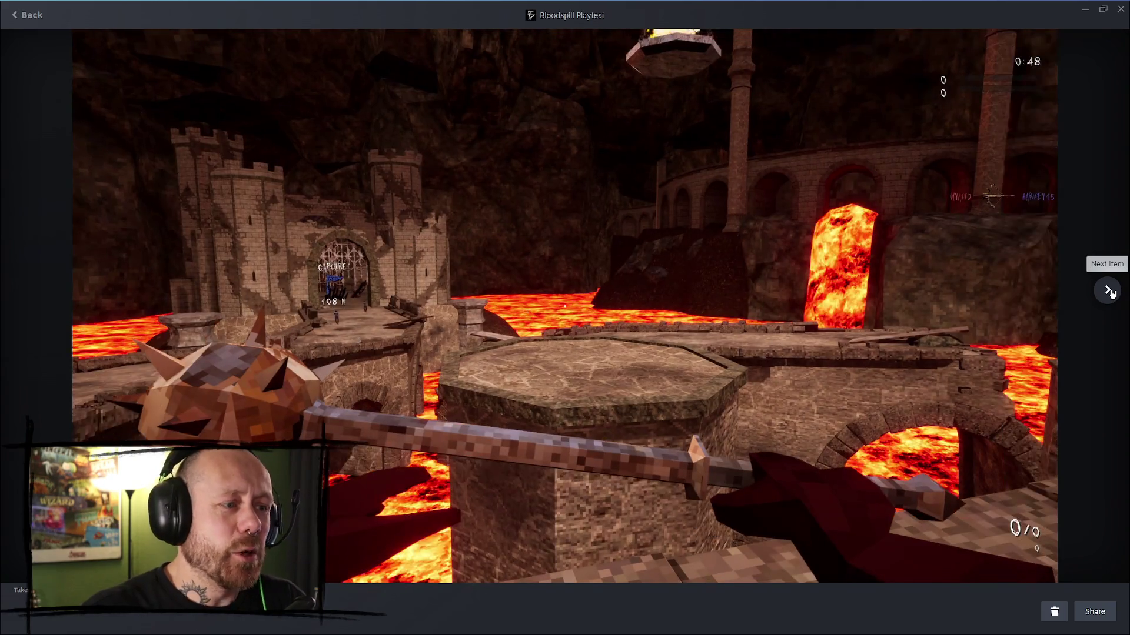
{"action": "left_click", "coordinate": [1111, 293]}
{"action": "left_click", "coordinate": [1111, 294]}
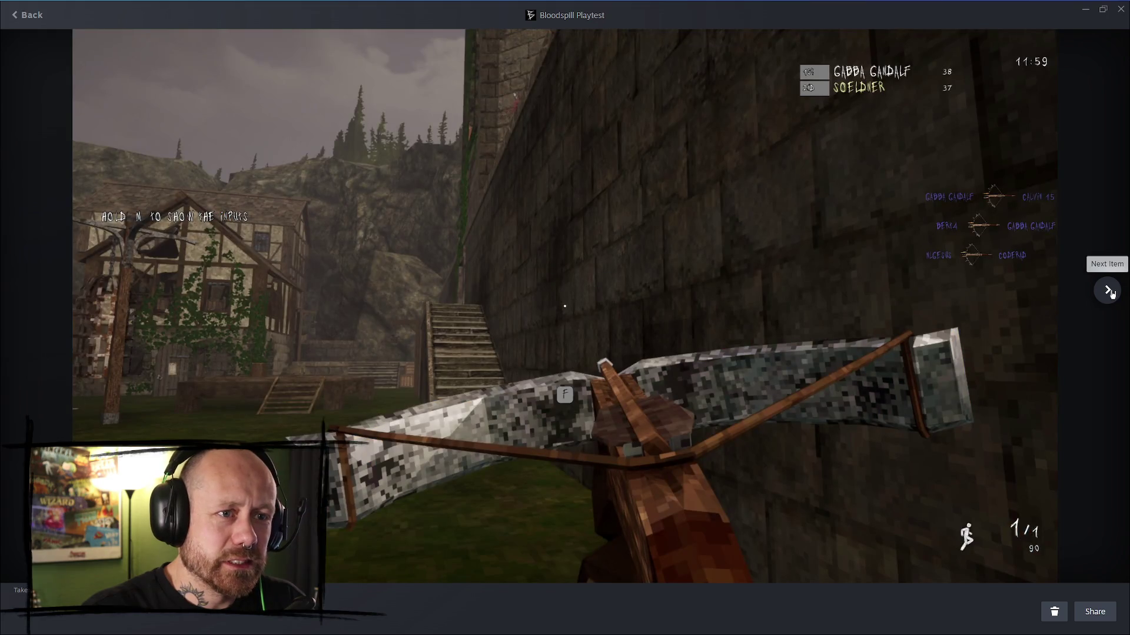
{"action": "left_click", "coordinate": [1111, 293]}
{"action": "left_click", "coordinate": [1111, 294]}
{"action": "left_click", "coordinate": [1111, 293]}
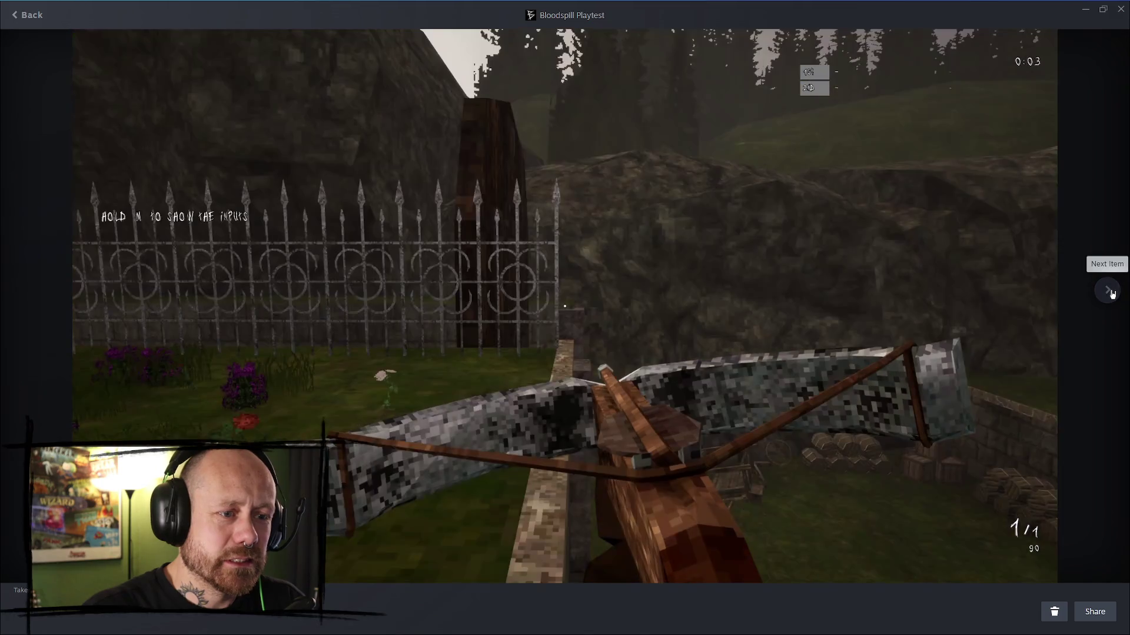
{"action": "key", "text": "Escape"}
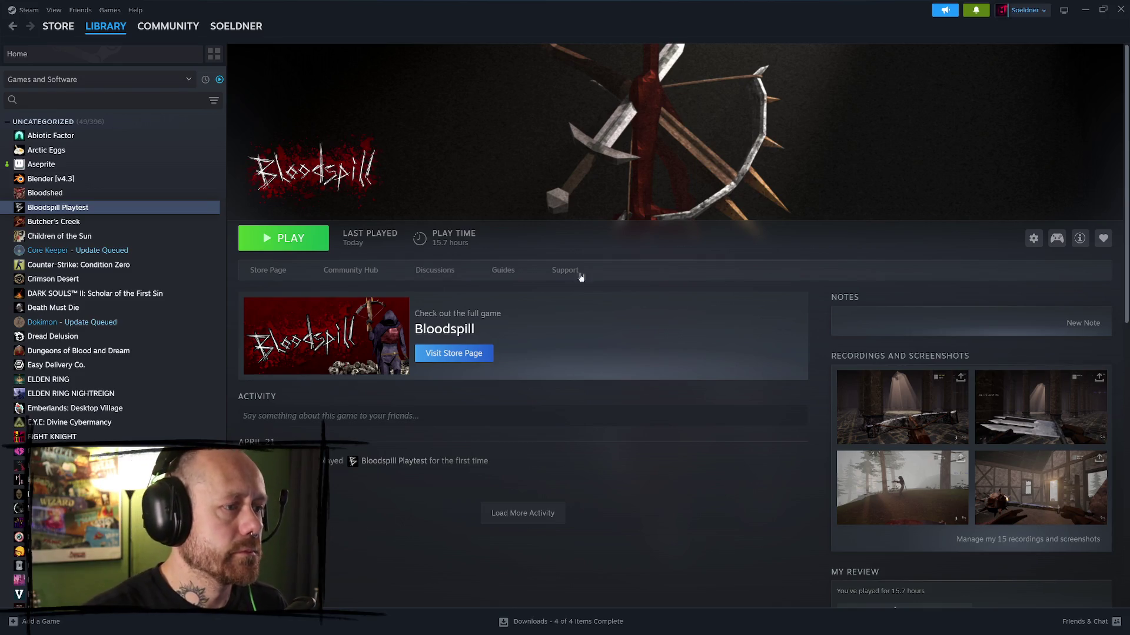
- Select Bloodspill Playtest in the library and launch it to its v3.01 main menu
{"action": "left_click", "coordinate": [143, 179]}
{"action": "left_click", "coordinate": [141, 207]}
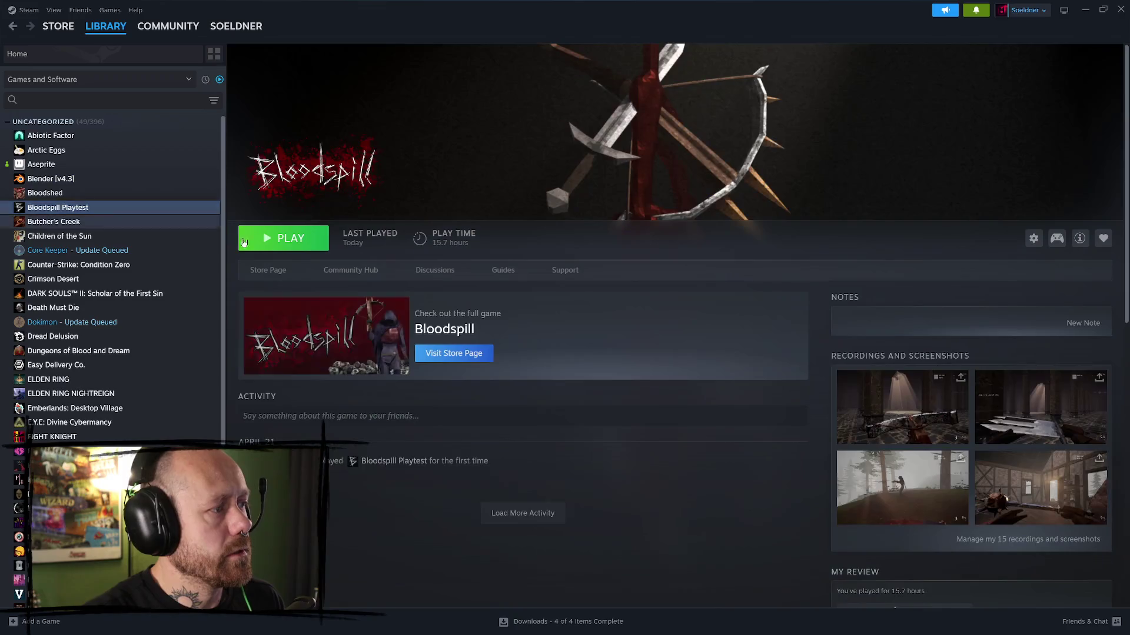
{"action": "left_click", "coordinate": [291, 239]}
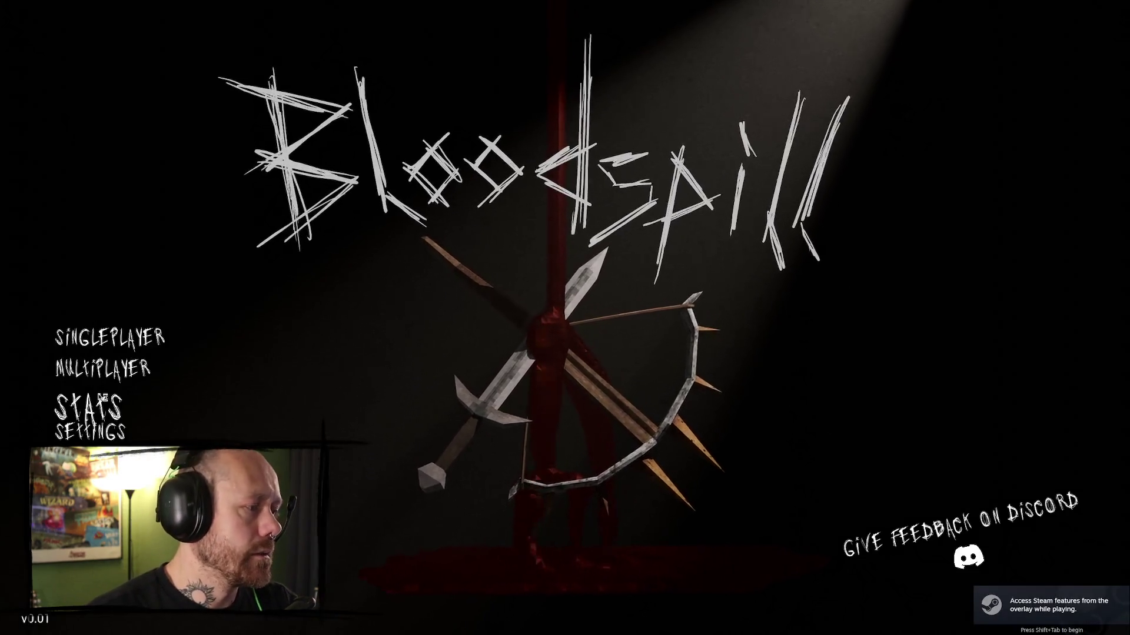
- Check the Stats screen, then the Mouse & Keyboard and Video & Graphics settings
{"action": "left_click", "coordinate": [75, 400]}
{"action": "left_click", "coordinate": [994, 566]}
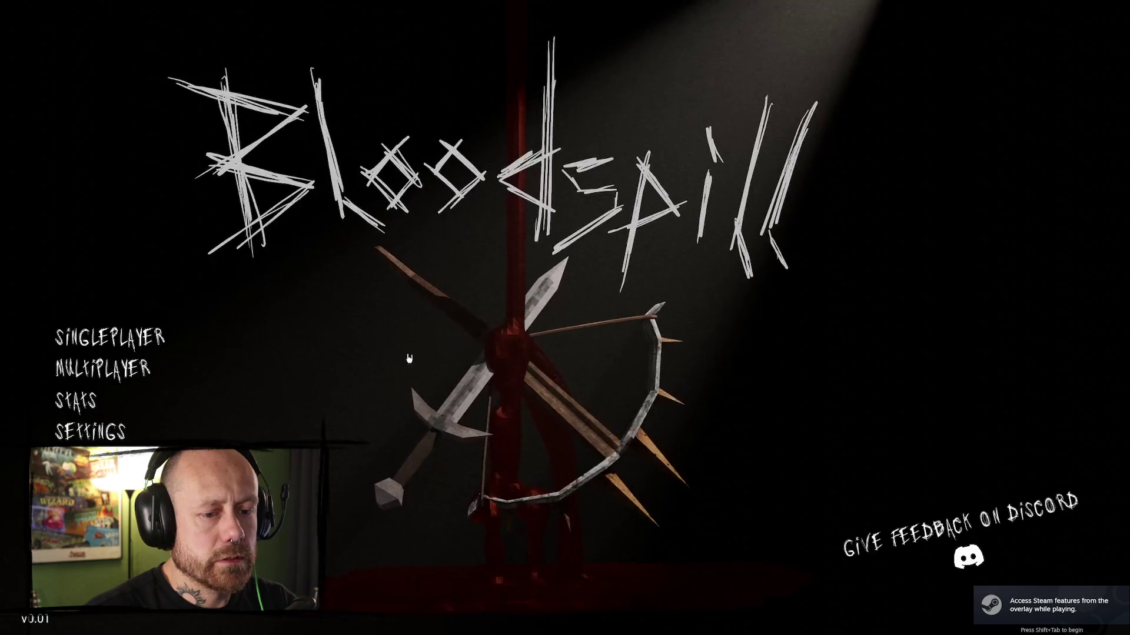
{"action": "left_click", "coordinate": [82, 429]}
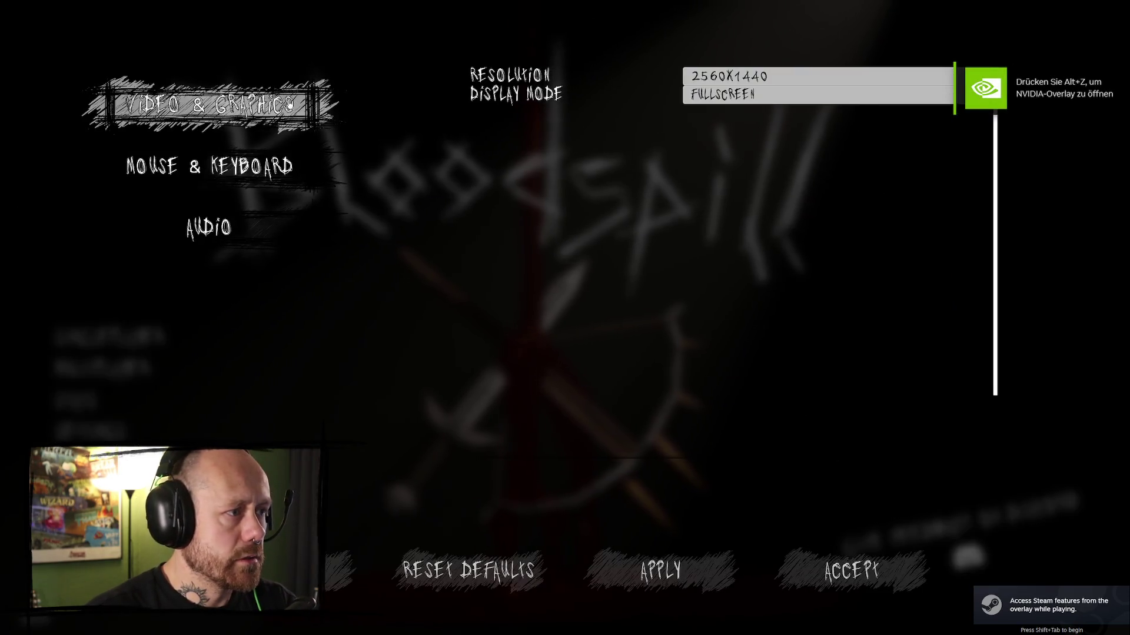
{"action": "left_click", "coordinate": [209, 166]}
{"action": "left_click", "coordinate": [256, 115]}
{"action": "left_click", "coordinate": [247, 166]}
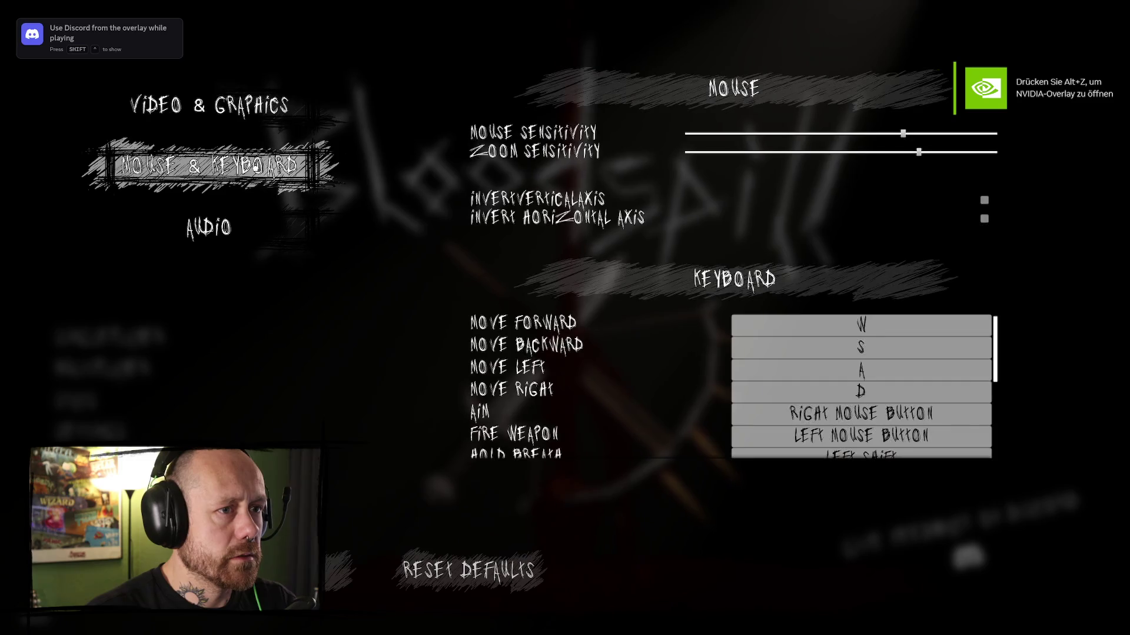
- Check the Audio settings, then start a singleplayer Deathmatch on Ruined Village
{"action": "left_click", "coordinate": [249, 222]}
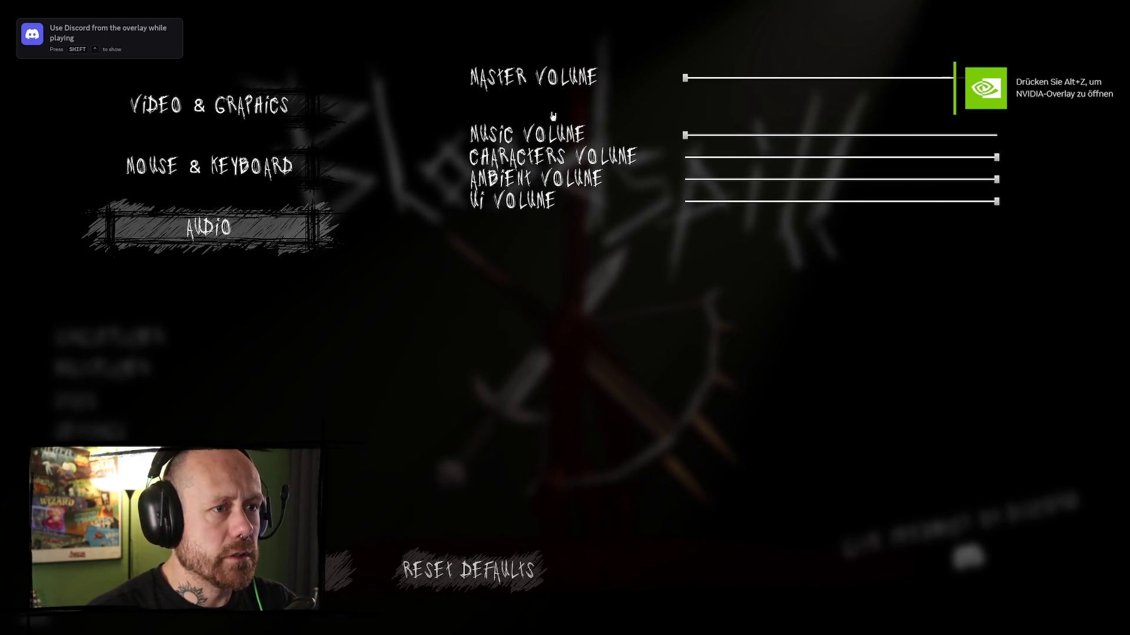
{"action": "key", "text": "e"}
{"action": "key", "text": "Escape"}
{"action": "left_click", "coordinate": [141, 341]}
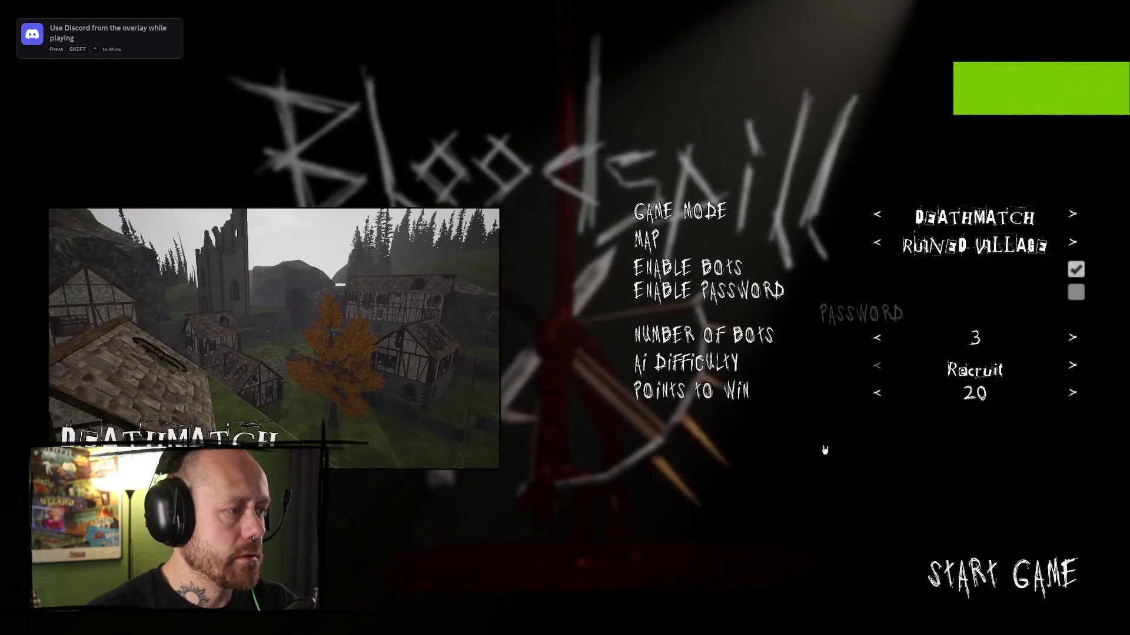
{"action": "left_click", "coordinate": [1000, 570]}
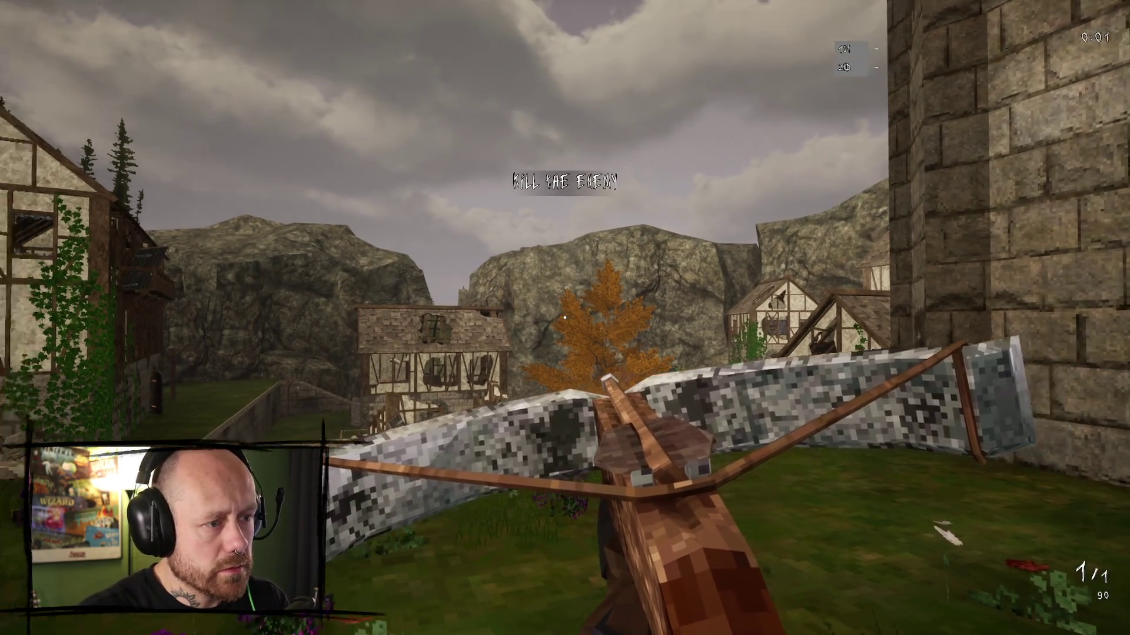
- Reload the crossbow and fire at the enemy to land a kill
{"action": "key", "text": "Escape"}
{"action": "left_click", "coordinate": [227, 232]}
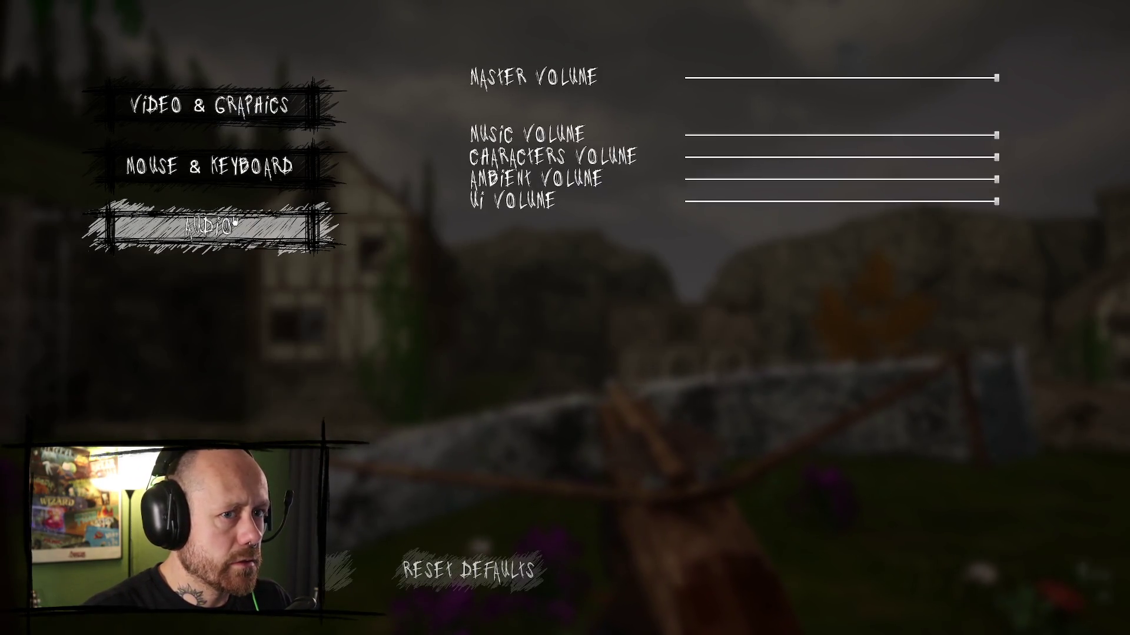
{"action": "key", "text": "Escape"}
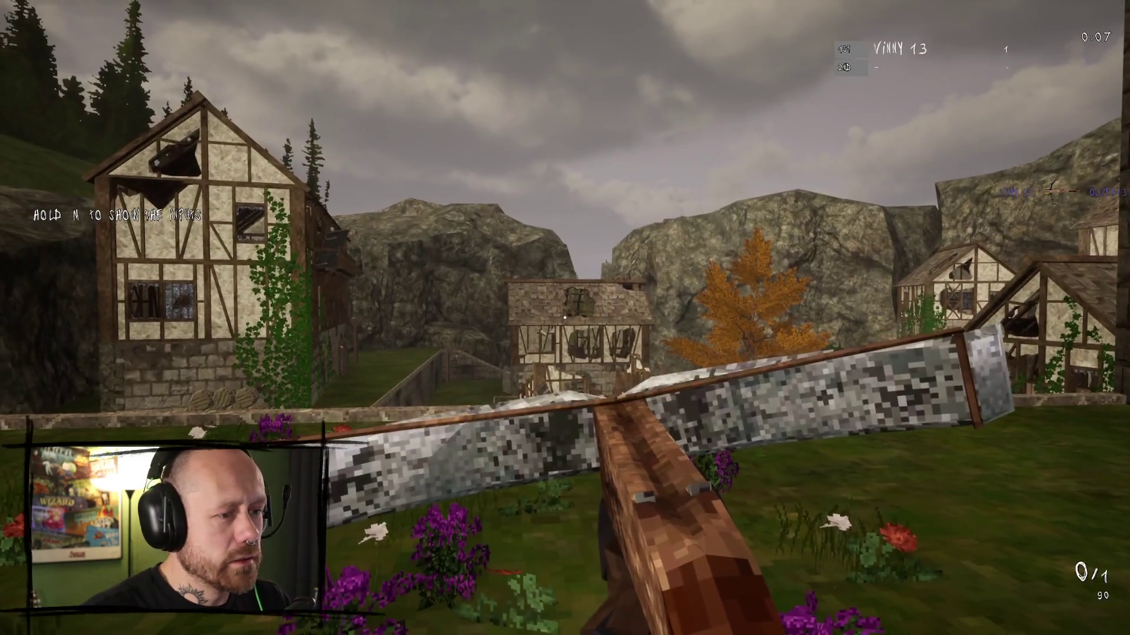
{"action": "key", "text": "r"}
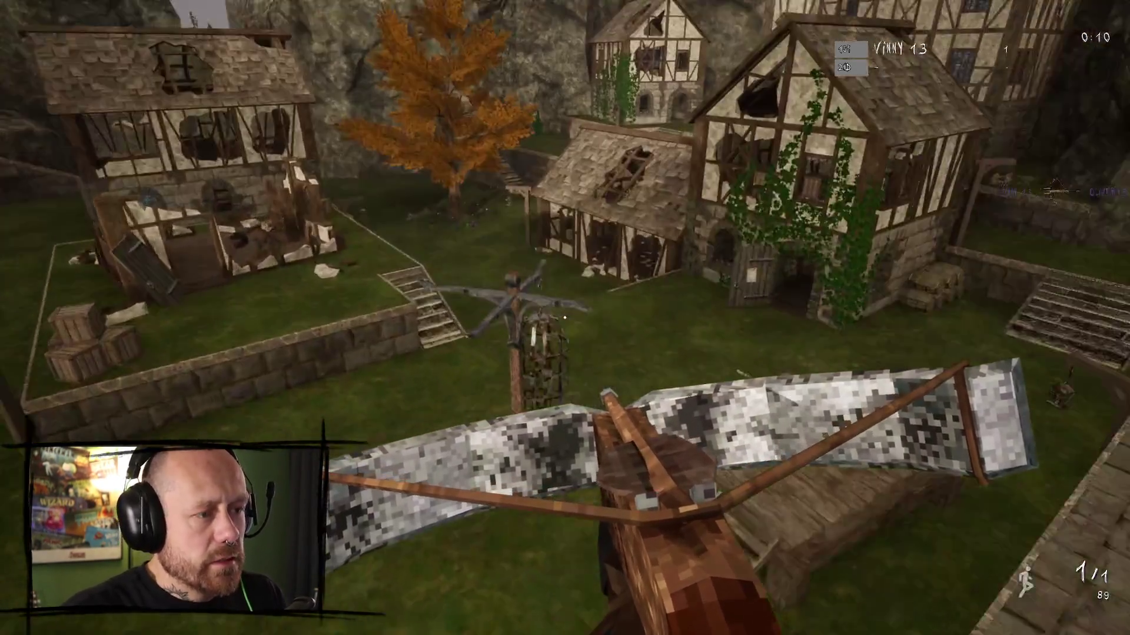
{"action": "left_click", "coordinate": [564, 318]}
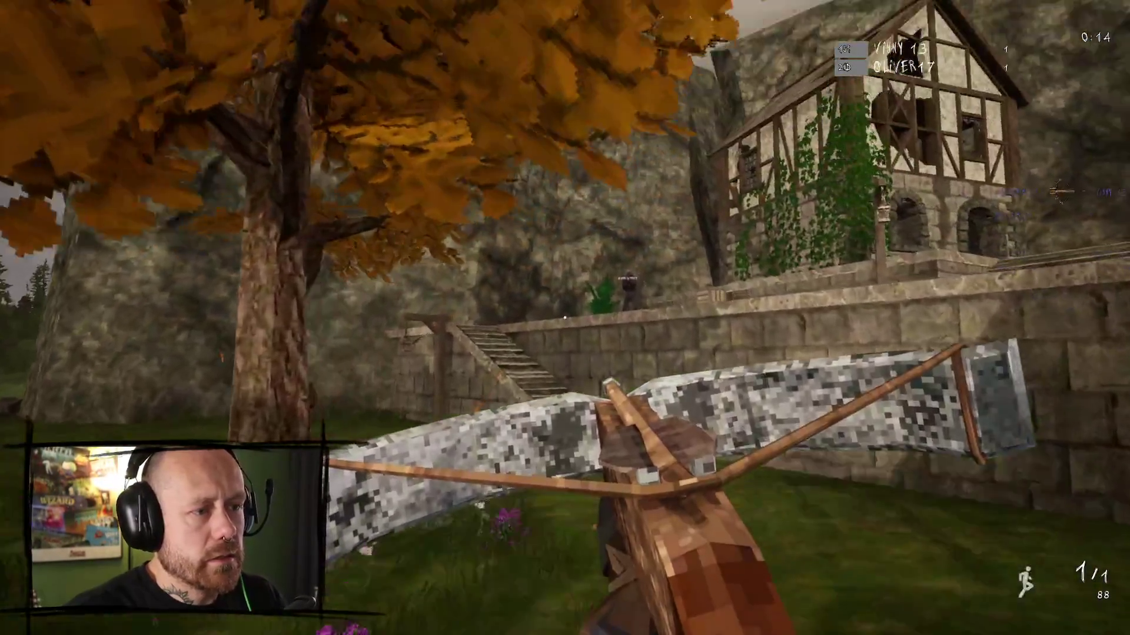
{"action": "left_click", "coordinate": [565, 318]}
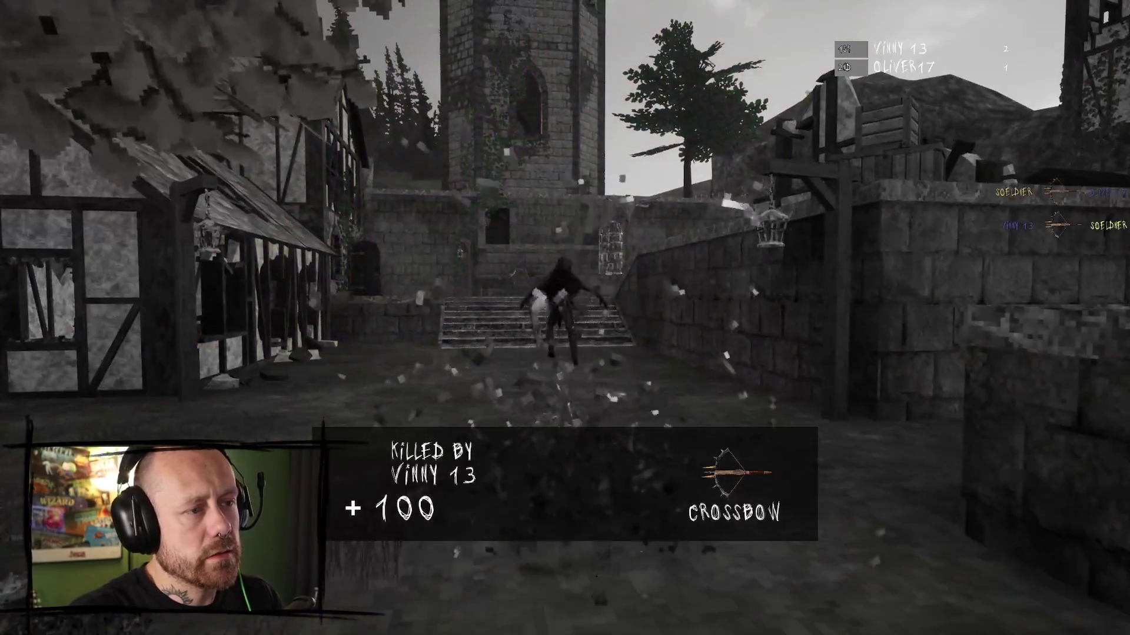
- Quit the match, confirm leaving it, and switch back to Steam
{"action": "key", "text": "Escape"}
{"action": "left_click", "coordinate": [191, 236]}
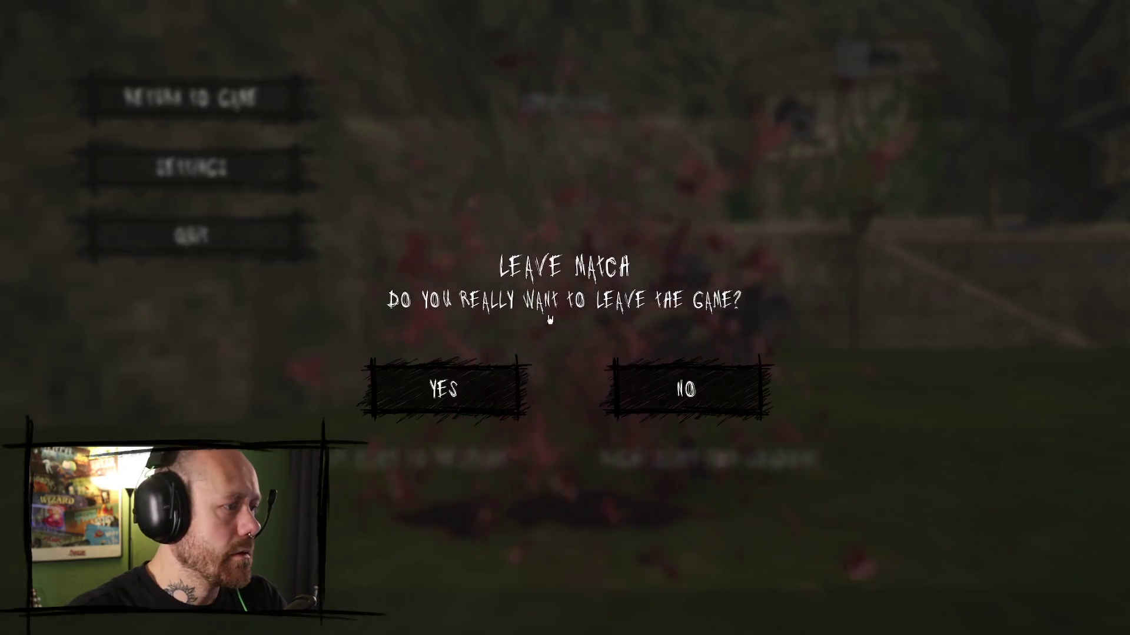
{"action": "key", "text": "Return"}
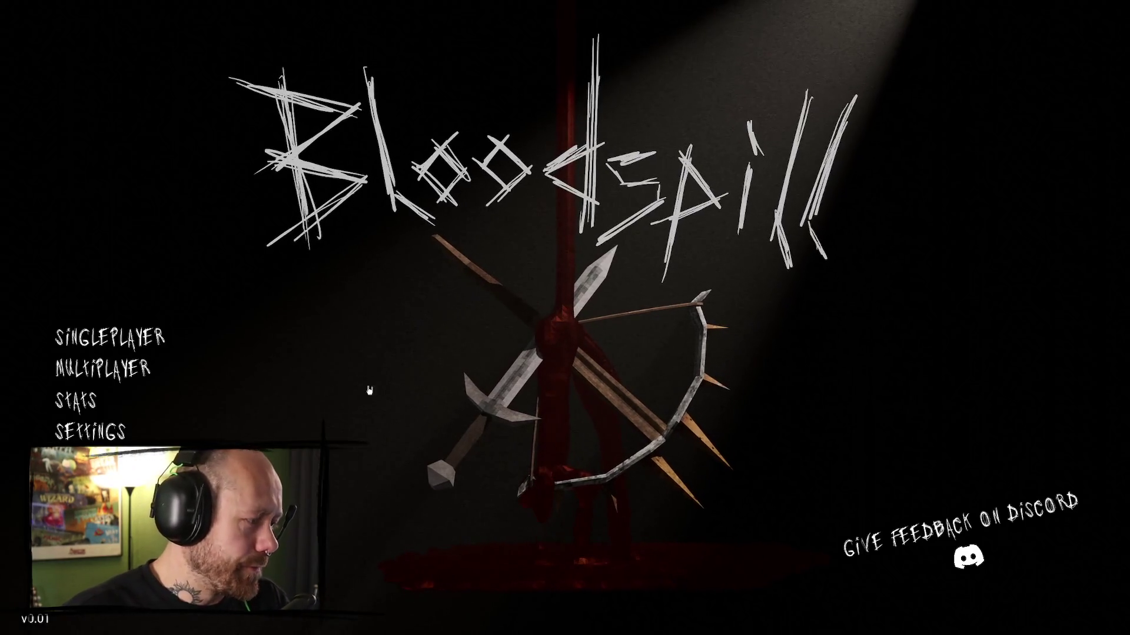
{"action": "key", "text": "alt+Tab"}
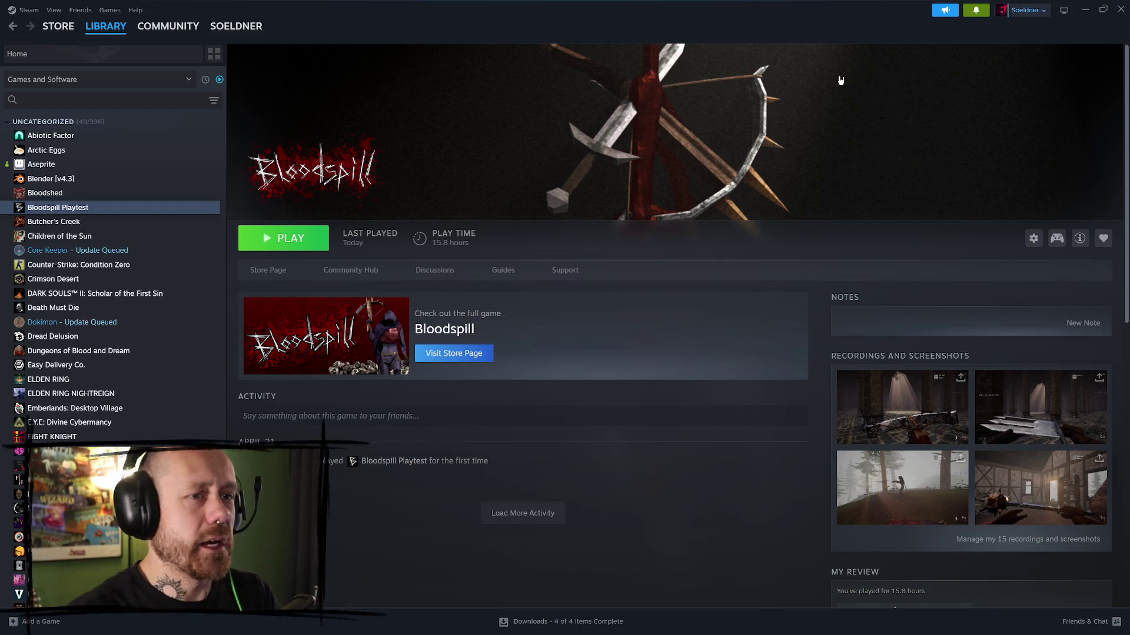
- Restore and re-maximize the Steam window, then bring the Trello browser forward
{"action": "left_click", "coordinate": [1102, 9]}
{"action": "left_click_drag", "start_coordinate": [618, 82], "coordinate": [576, 53]}
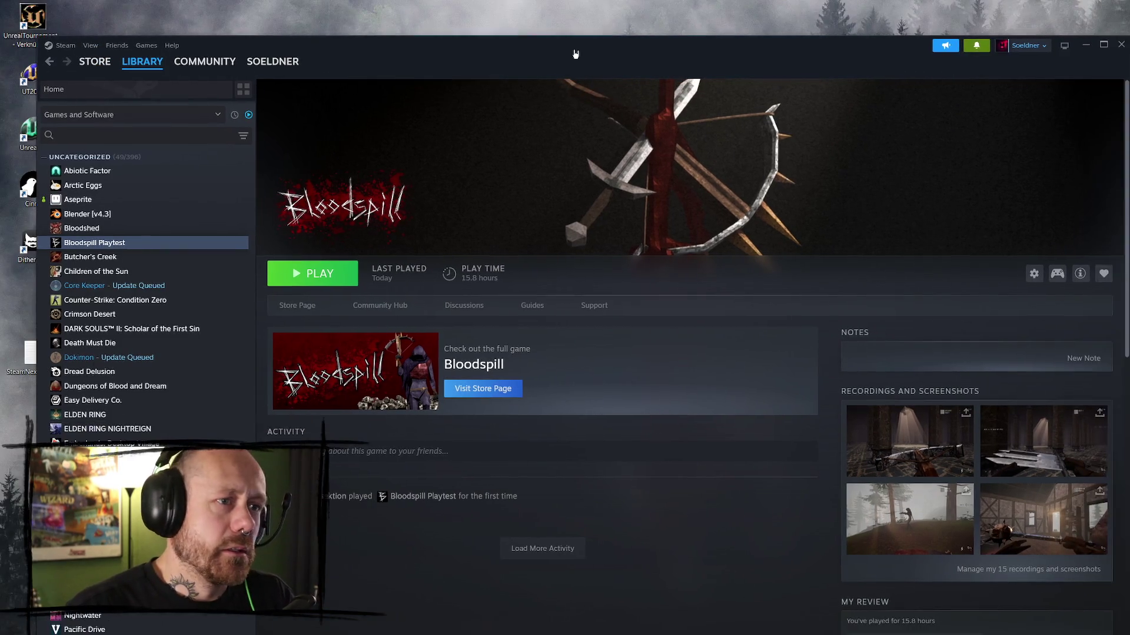
{"action": "left_click", "coordinate": [1103, 44]}
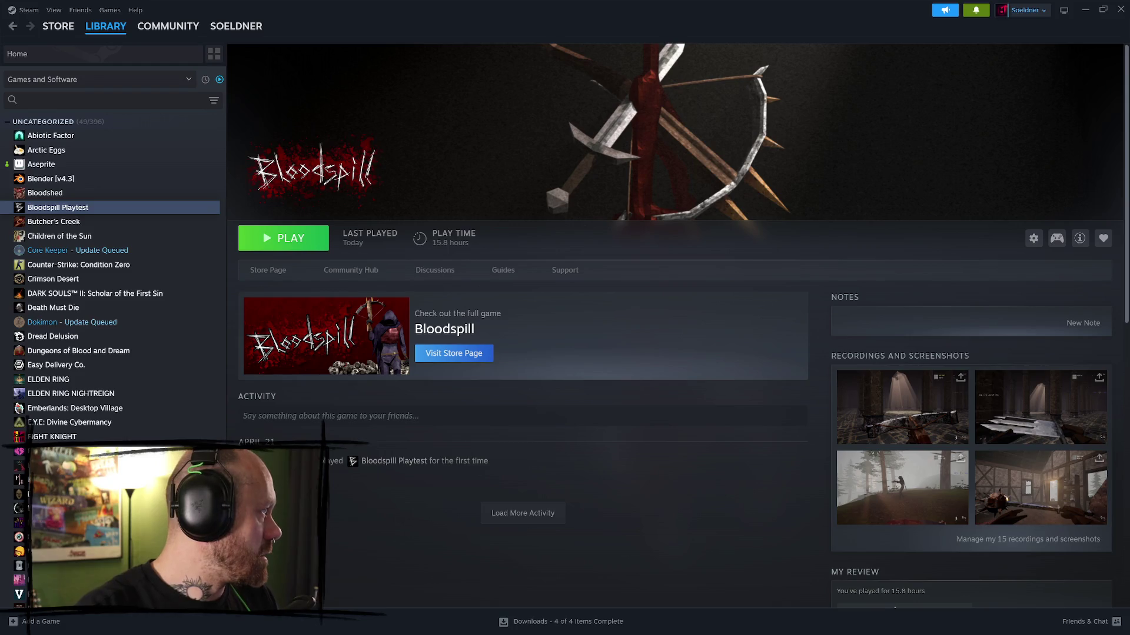
{"action": "key", "text": "alt+Tab"}
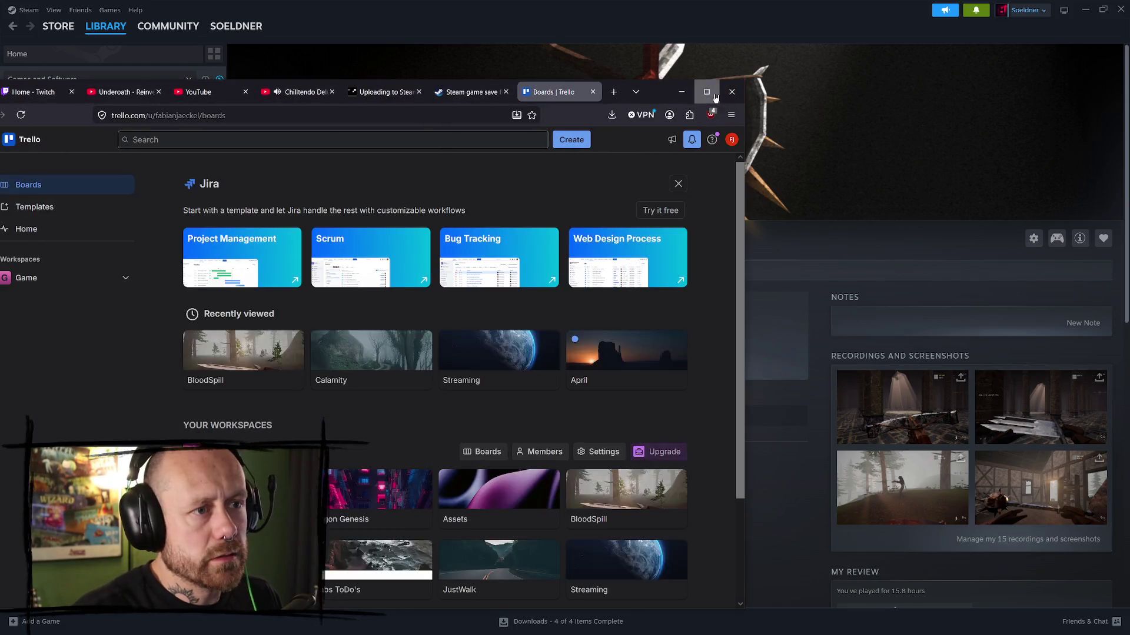
- On the BloodSpill board, tick 'Make the Demo Ready!' in the NEXT TO DOS checklist
{"action": "key", "text": "super+Up"}
{"action": "left_click", "coordinate": [471, 294]}
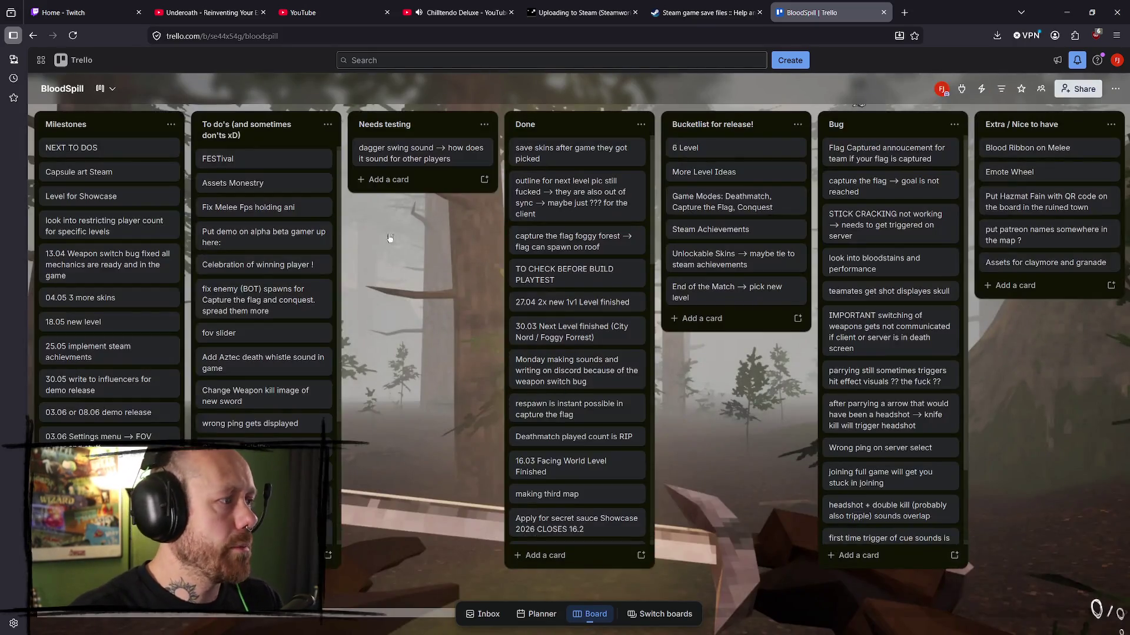
{"action": "left_click", "coordinate": [106, 149]}
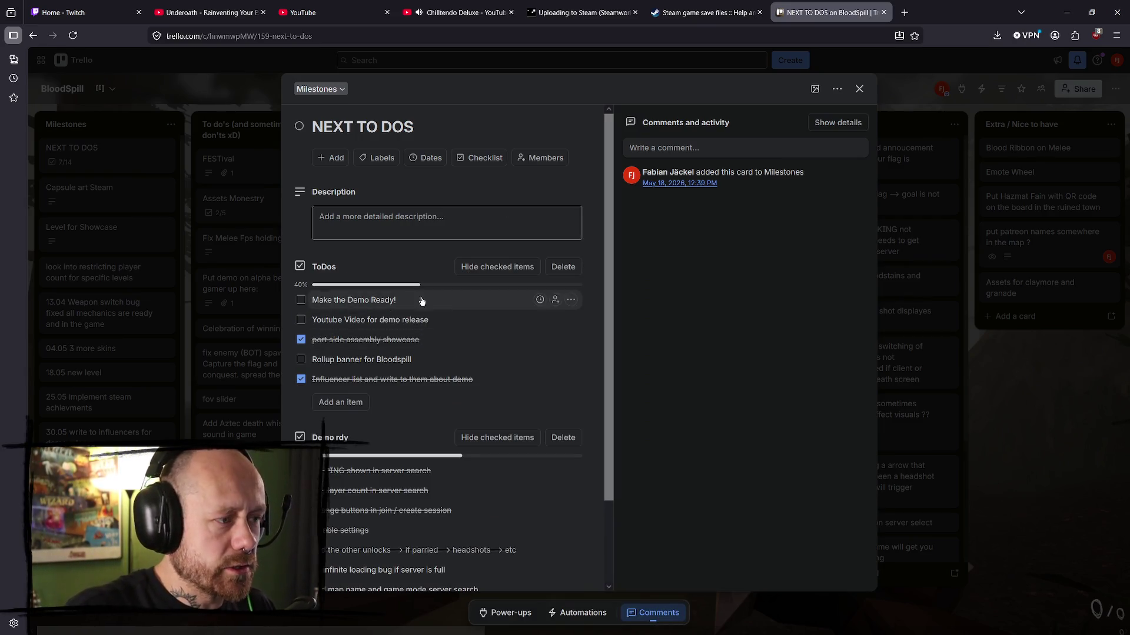
{"action": "left_click", "coordinate": [301, 301]}
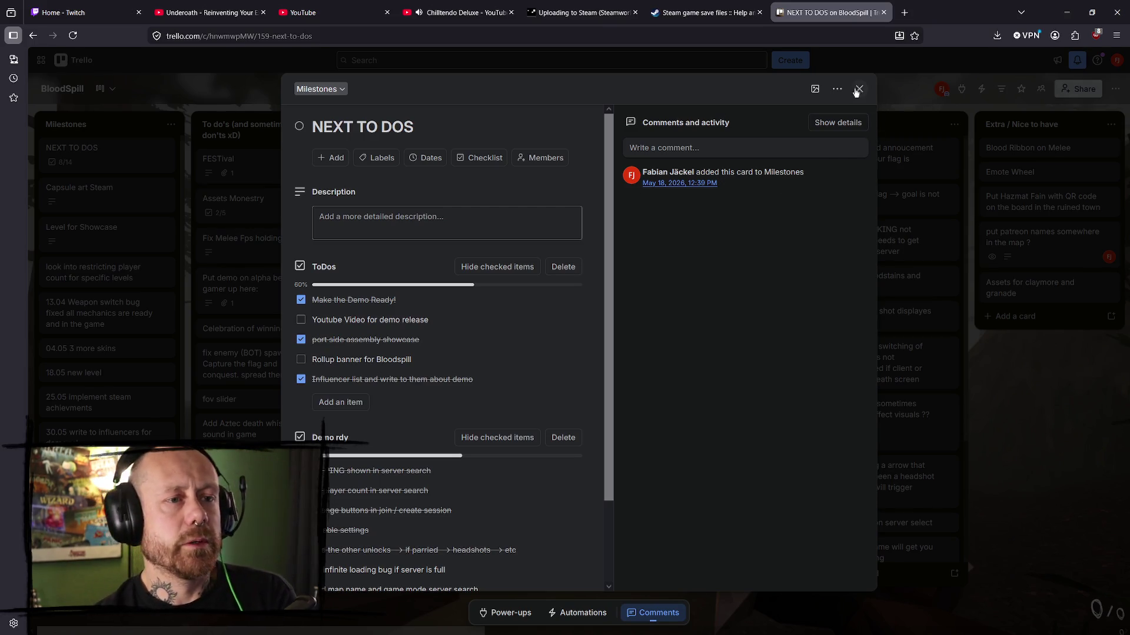
{"action": "left_click", "coordinate": [859, 89]}
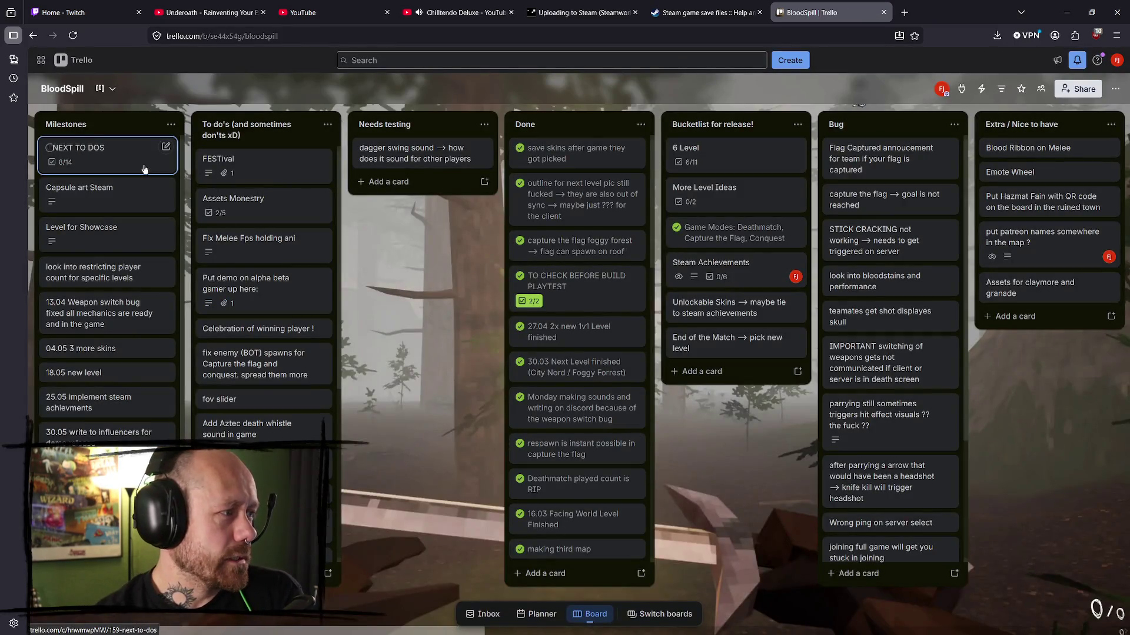
- Read the Capsule art Steam card's notes, close it, and return to Steam
{"action": "left_click", "coordinate": [127, 196]}
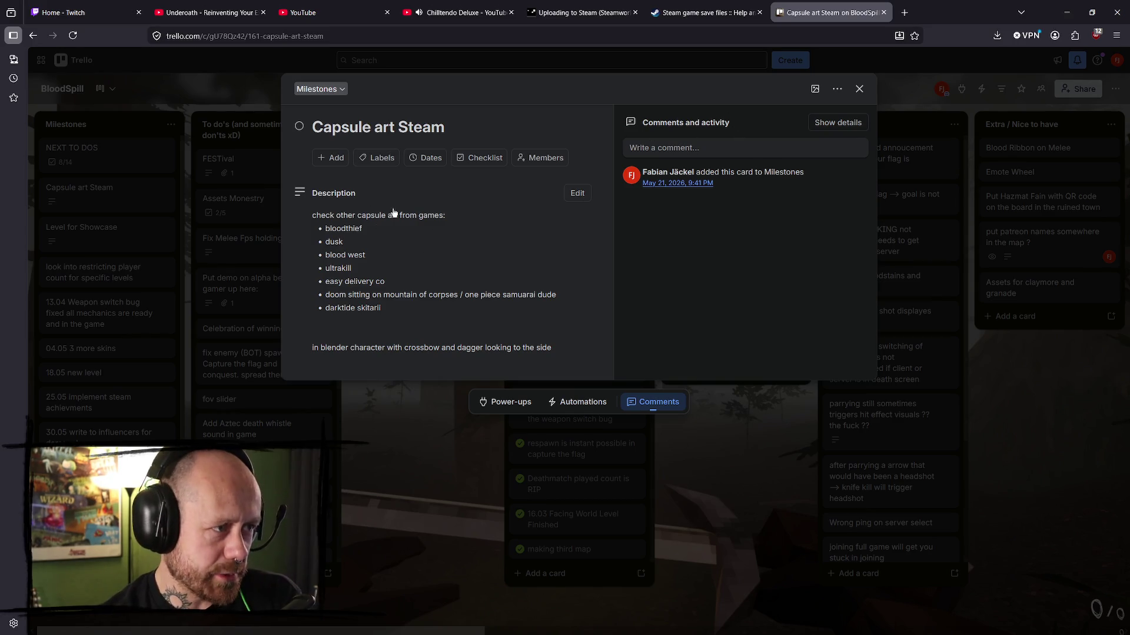
{"action": "left_click", "coordinate": [406, 480]}
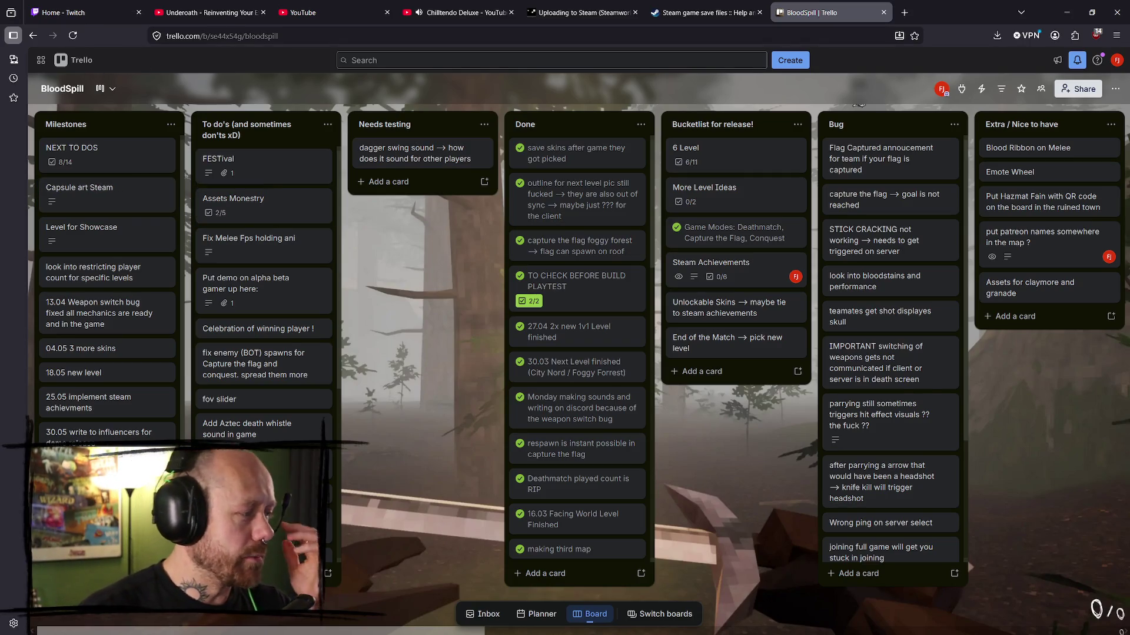
{"action": "key", "text": "alt+Tab"}
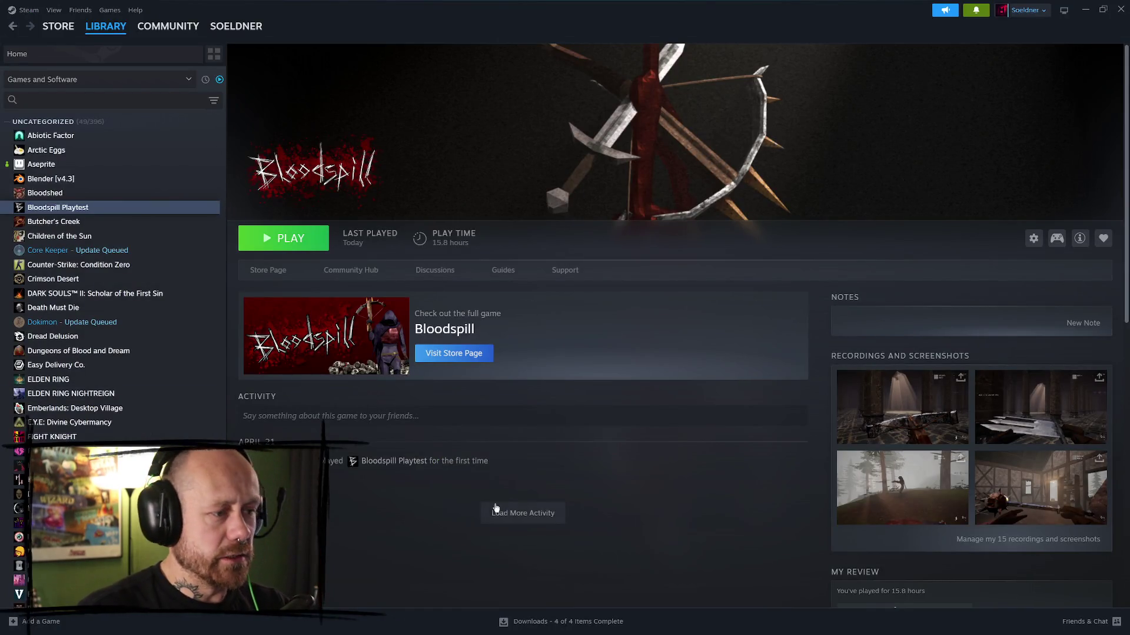
- Open the Bloodspill store page and watch its trailer before switching to Trello
{"action": "left_click", "coordinate": [471, 364]}
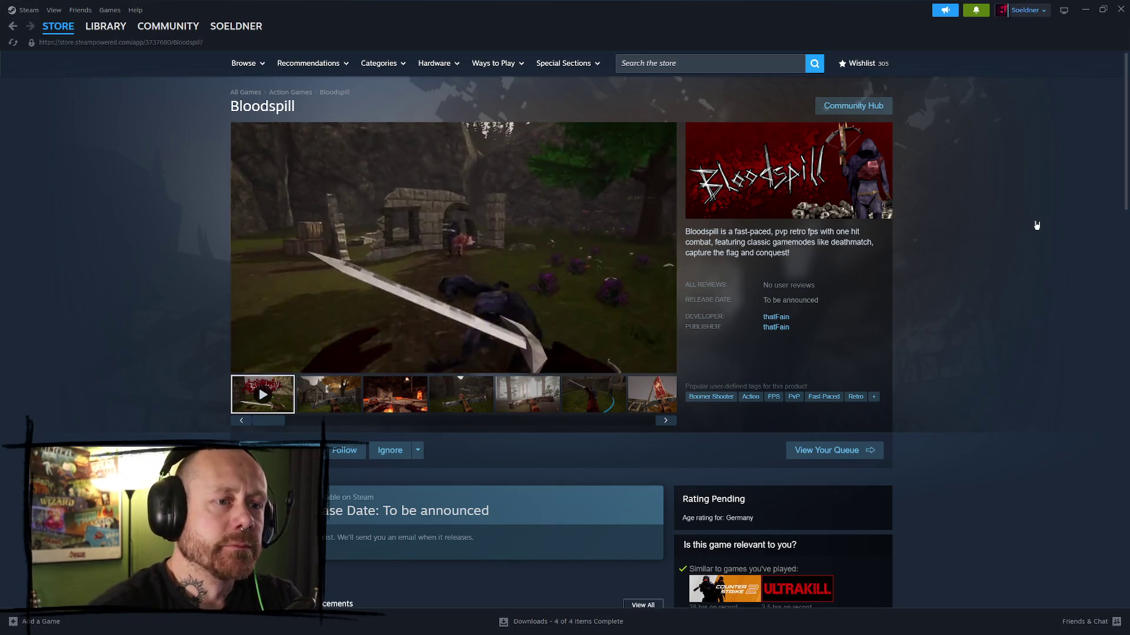
{"action": "mouse_move", "coordinate": [439, 162]}
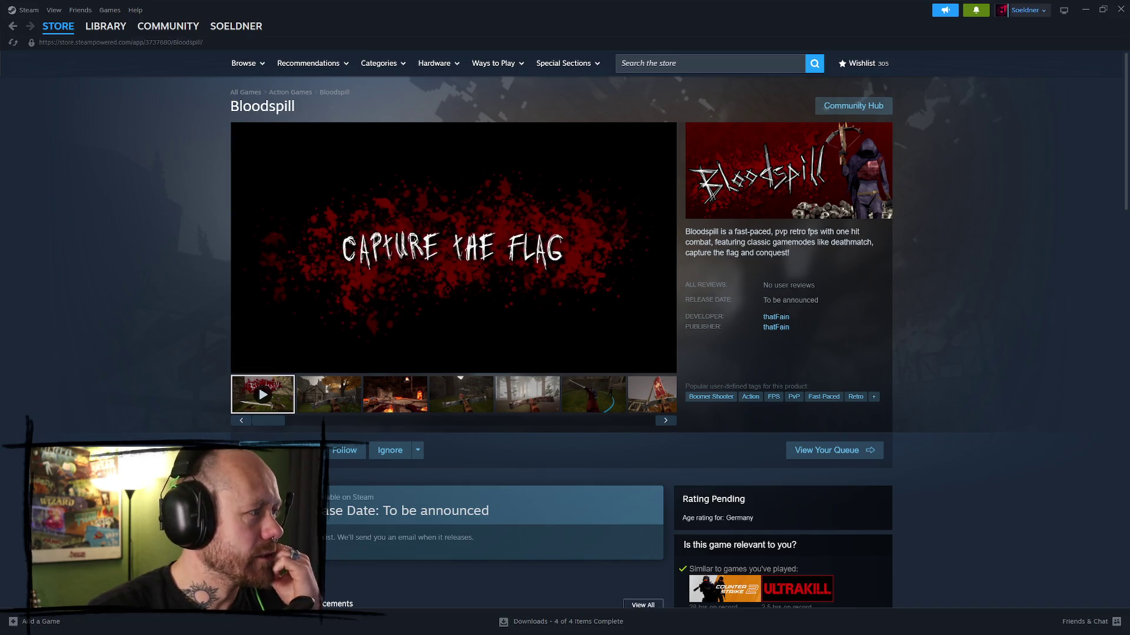
{"action": "key", "text": "alt+Tab"}
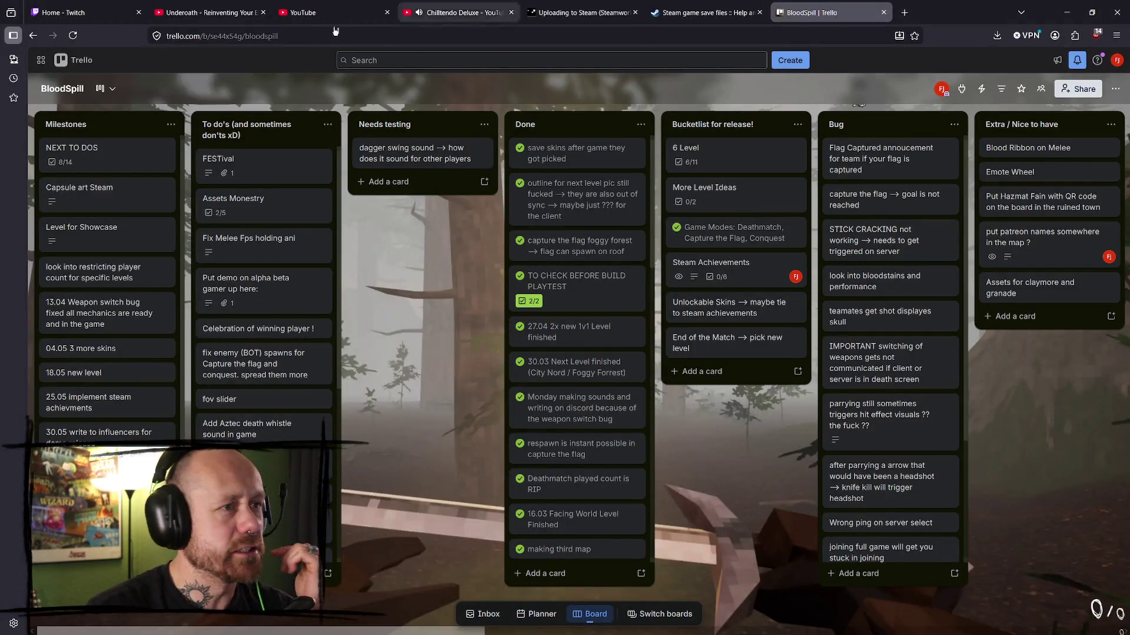
- Switch from the browser back to the Bloodspill store page in Steam
{"action": "key", "text": "alt+Tab"}
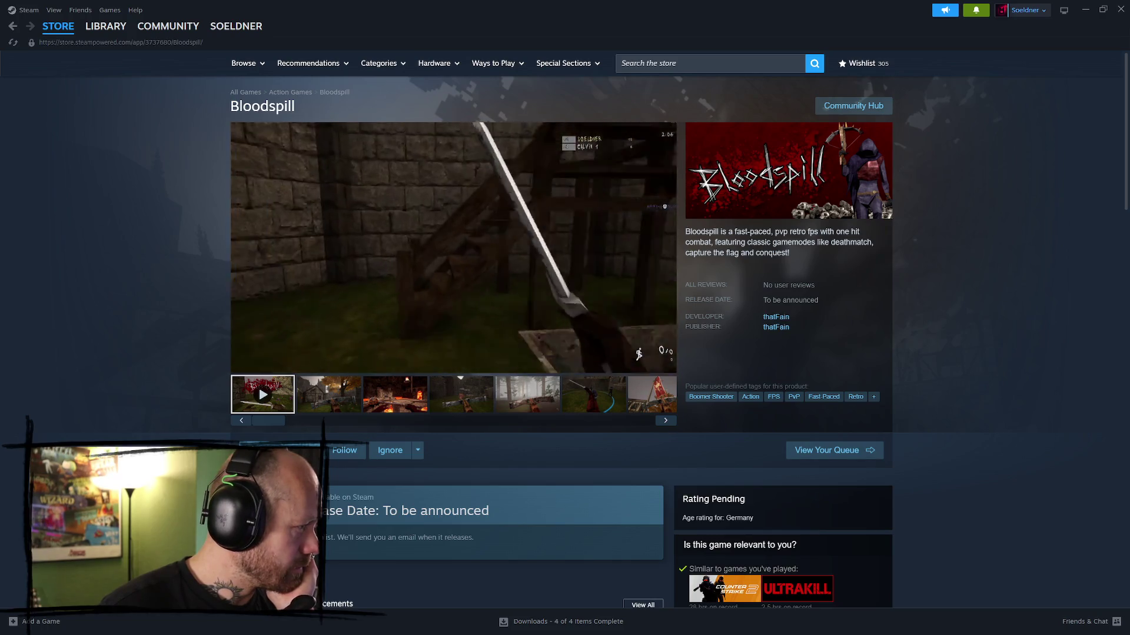
{"action": "mouse_move", "coordinate": [422, 288]}
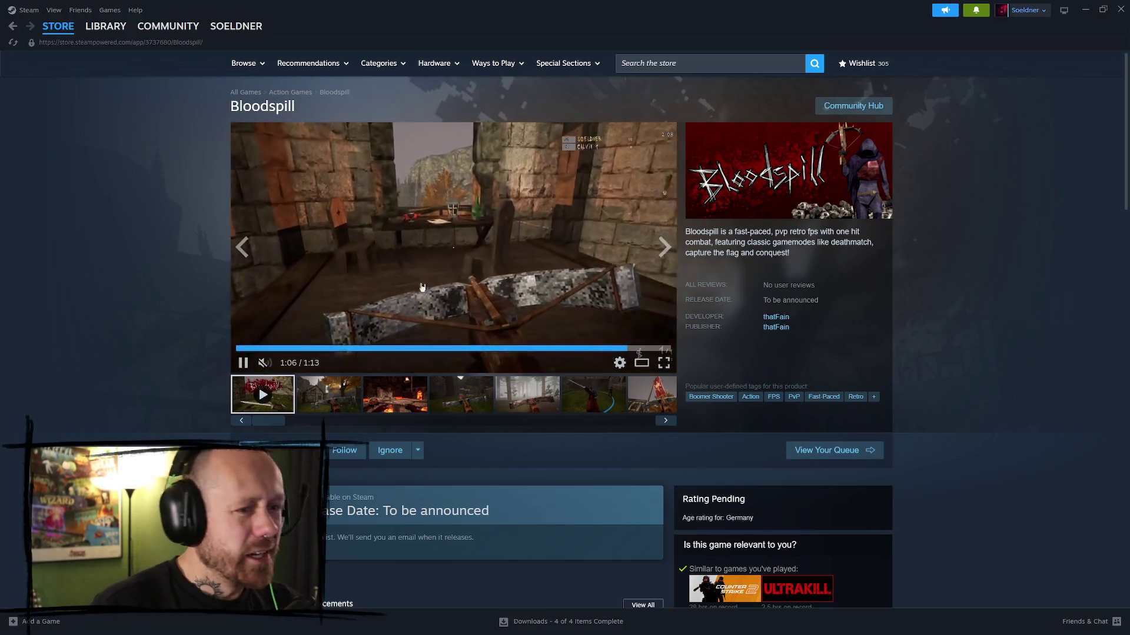
{"action": "scroll", "coordinate": [762, 233], "scroll_direction": "down", "scroll_amount": 3}
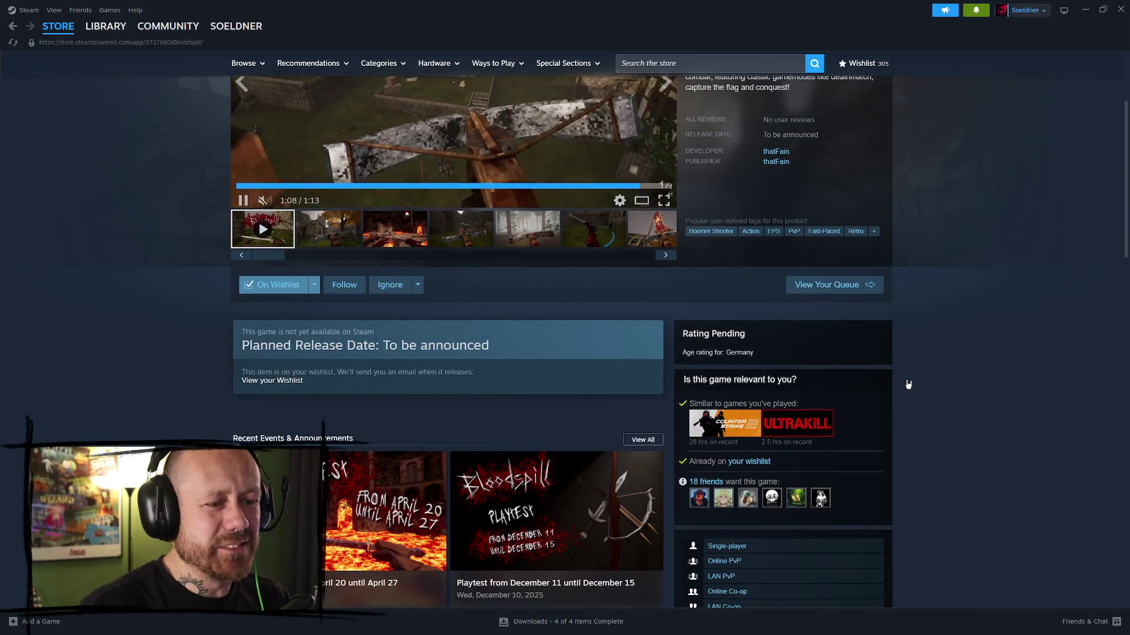
{"action": "scroll", "coordinate": [949, 379], "scroll_direction": "up", "scroll_amount": 3}
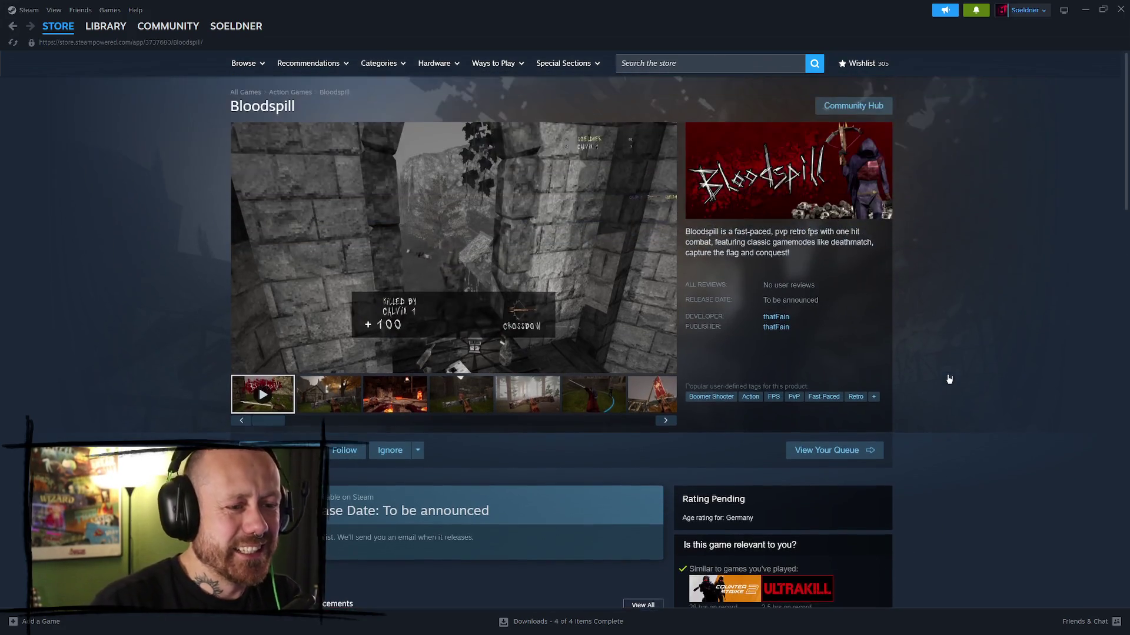
{"action": "scroll", "coordinate": [927, 351], "scroll_direction": "down", "scroll_amount": 3}
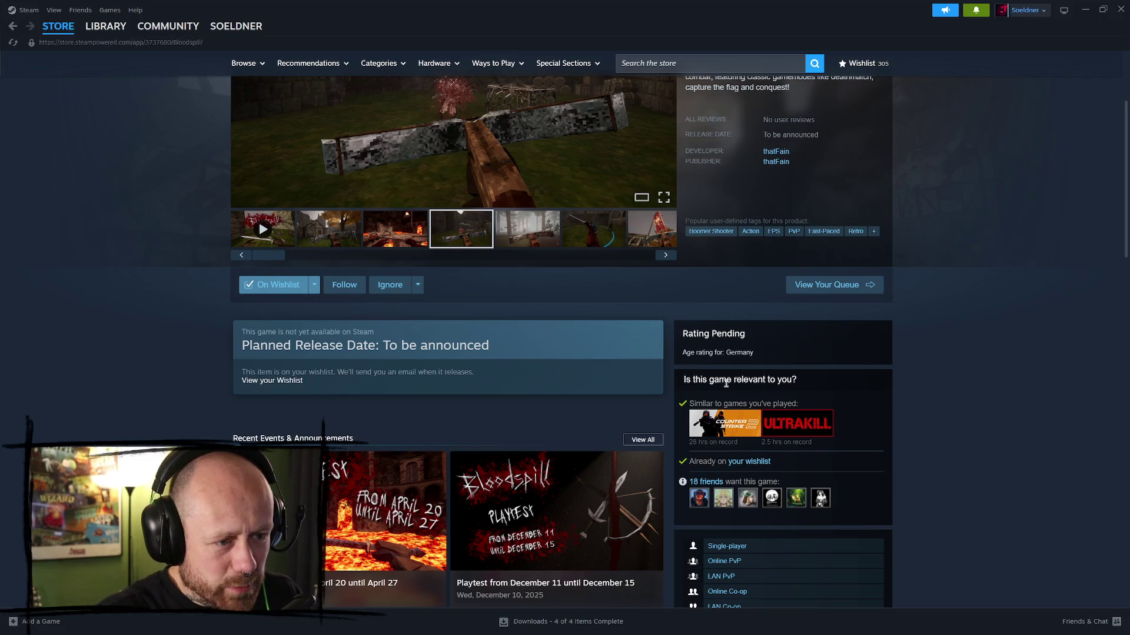
{"action": "scroll", "coordinate": [773, 310], "scroll_direction": "up", "scroll_amount": 3}
{"action": "scroll", "coordinate": [706, 300], "scroll_direction": "down", "scroll_amount": 3}
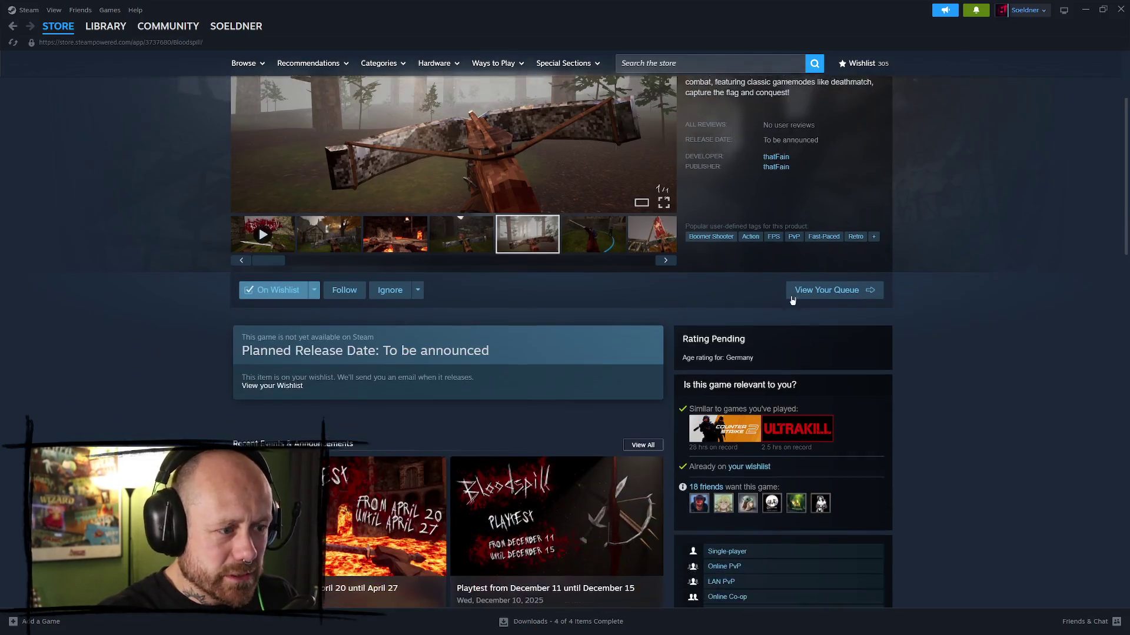
{"action": "scroll", "coordinate": [820, 328], "scroll_direction": "down", "scroll_amount": 7}
{"action": "scroll", "coordinate": [822, 316], "scroll_direction": "up", "scroll_amount": 4}
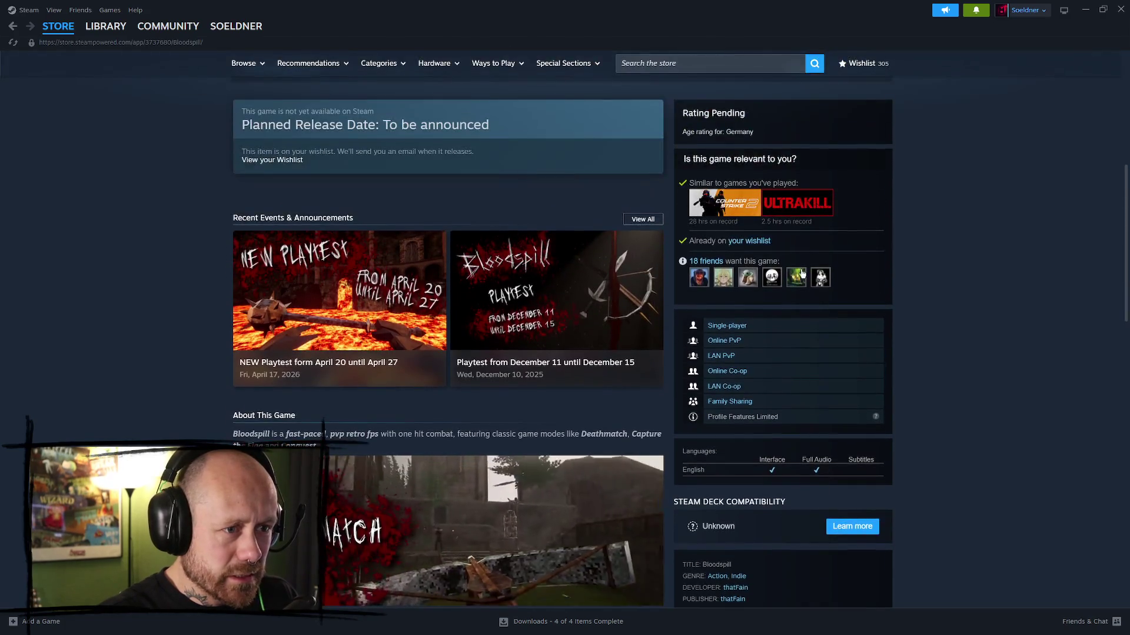